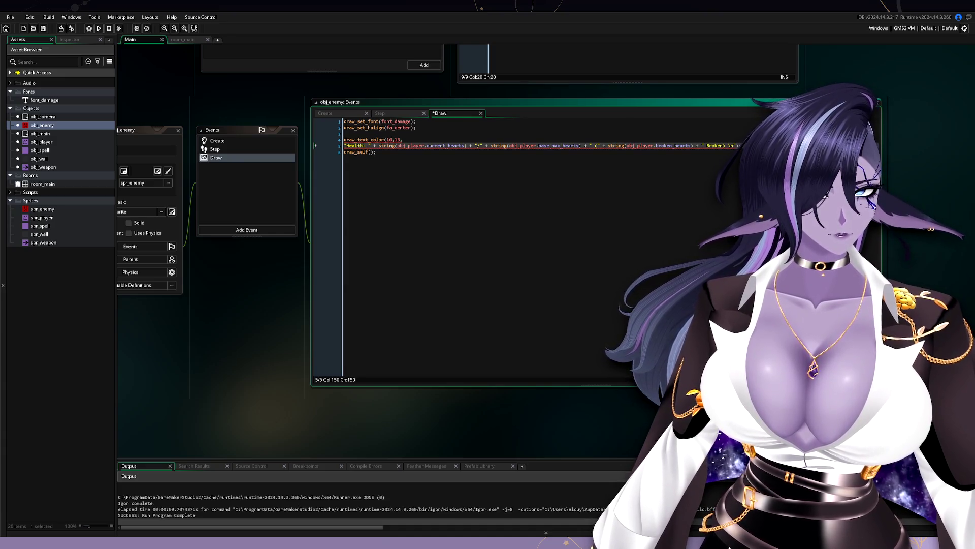
Step: End the health-text line with a semicolon and insert /* on line 3 to comment out lines 4–6
text(;)
key(Down)
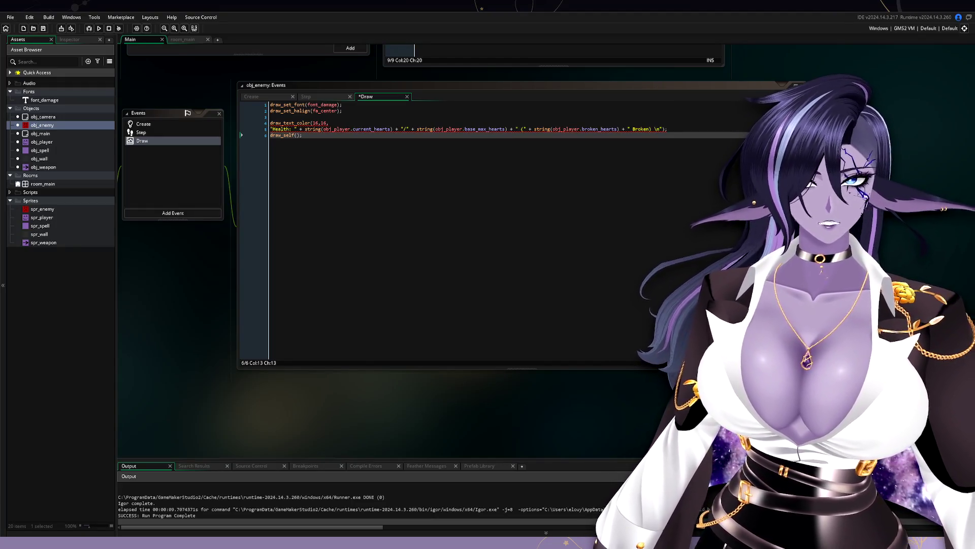
click(295, 117)
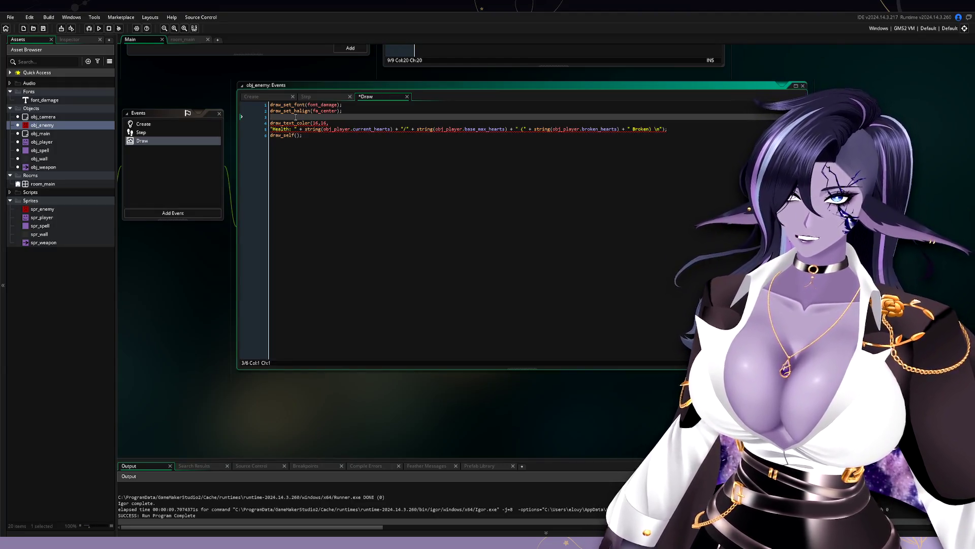
text(/*)
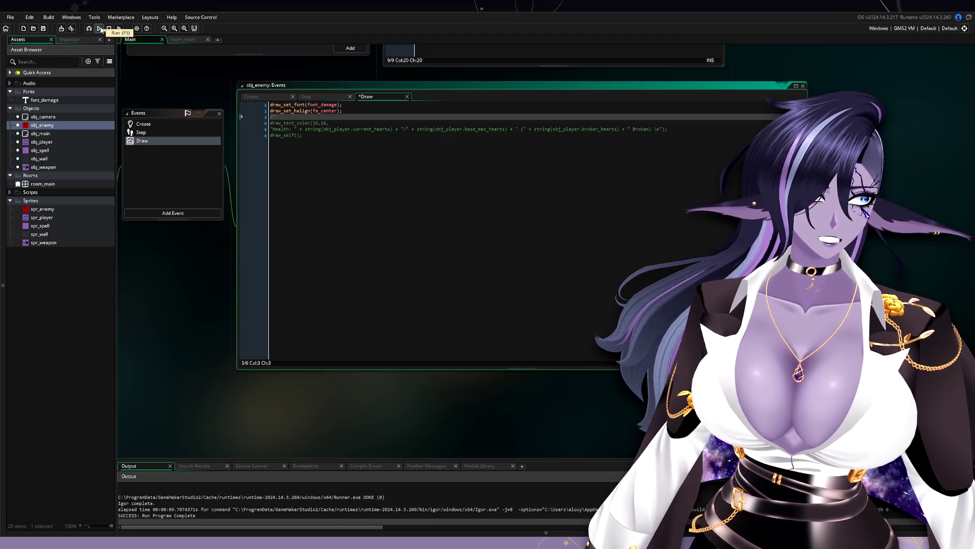
Step: Run a test of the game, then close the game window
click(100, 28)
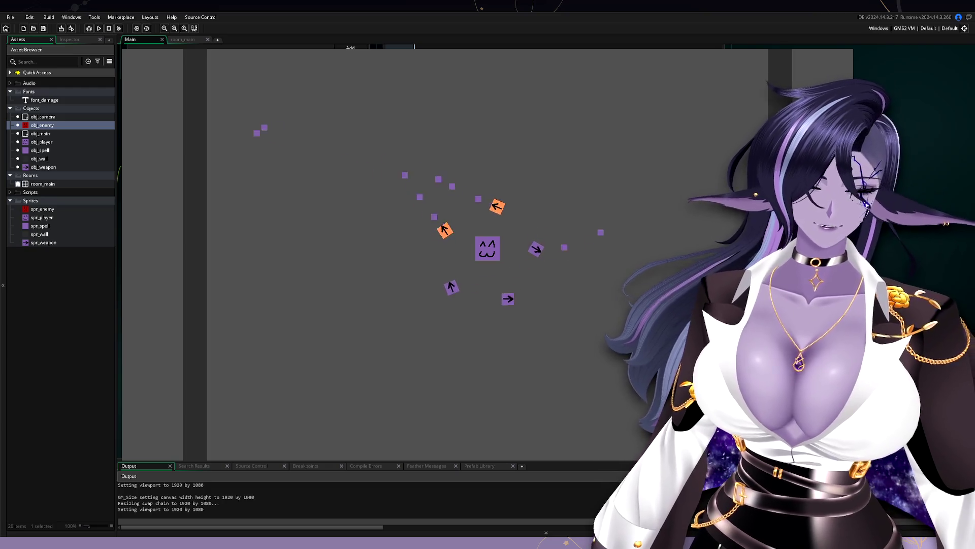
click(847, 49)
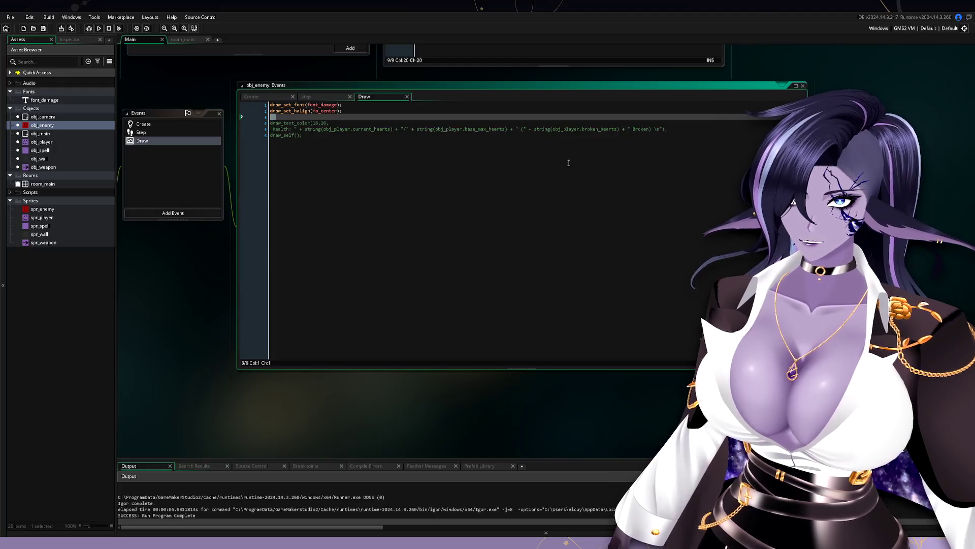
Step: Remove the /* comment opener, then undo so lines 4–6 stay commented out
key(BackSpace)
key(BackSpace)
click(690, 130)
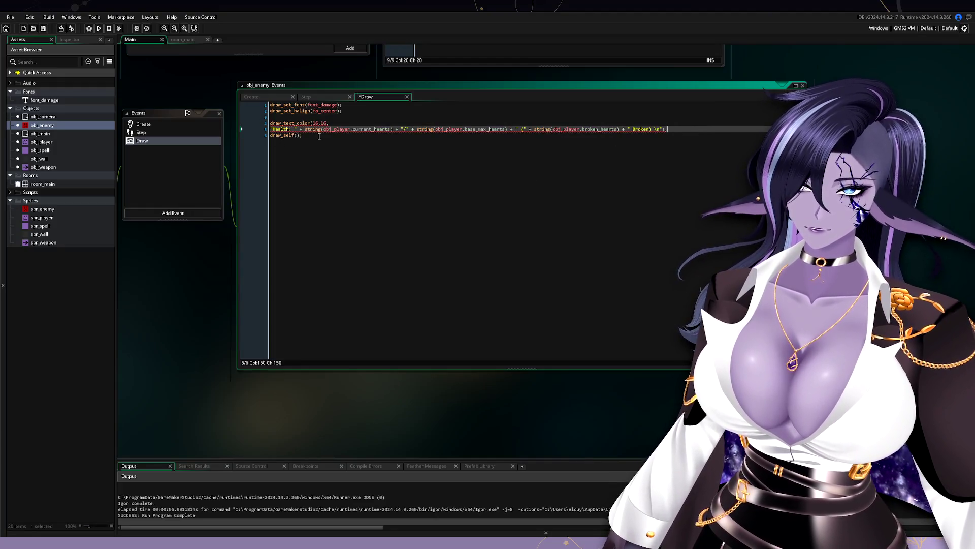
key(ctrl+z)
Step: Move draw_self(); to line 3 above the comment and run the game with F5
drag(305, 134, 270, 135)
key(ctrl+x)
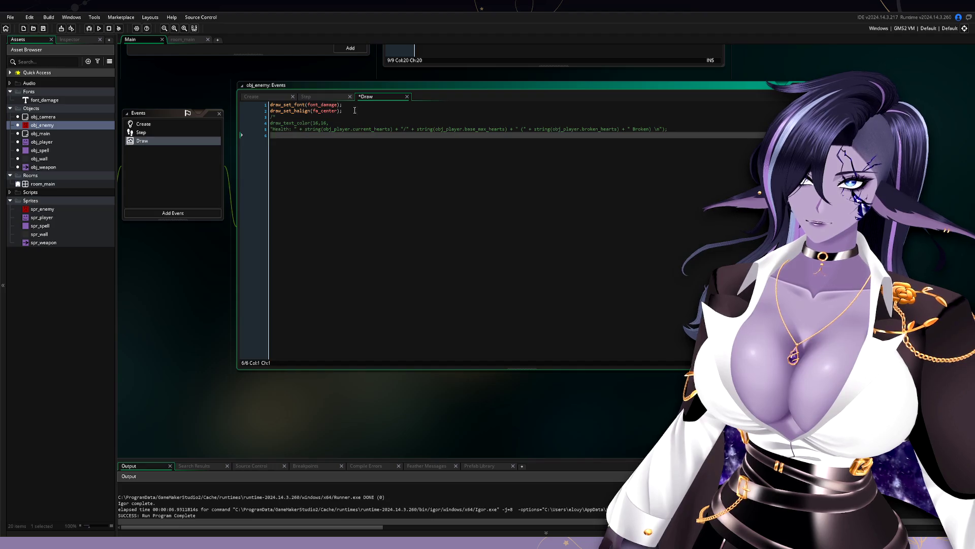
click(358, 110)
key(Return)
key(ctrl+v)
key(F5)
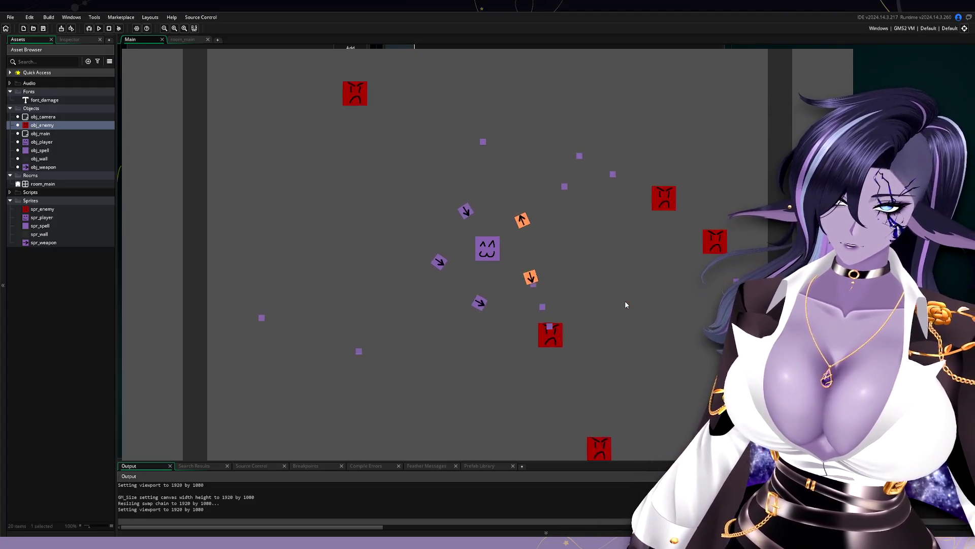
Step: Move the player around the room with WASD to check the enemies, then close the game
key(d)
key(a)
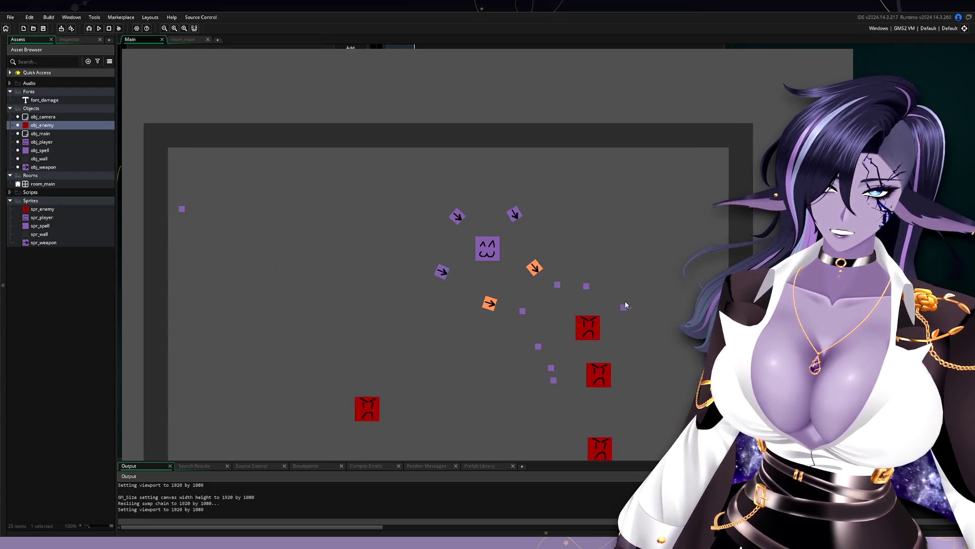
key(s)
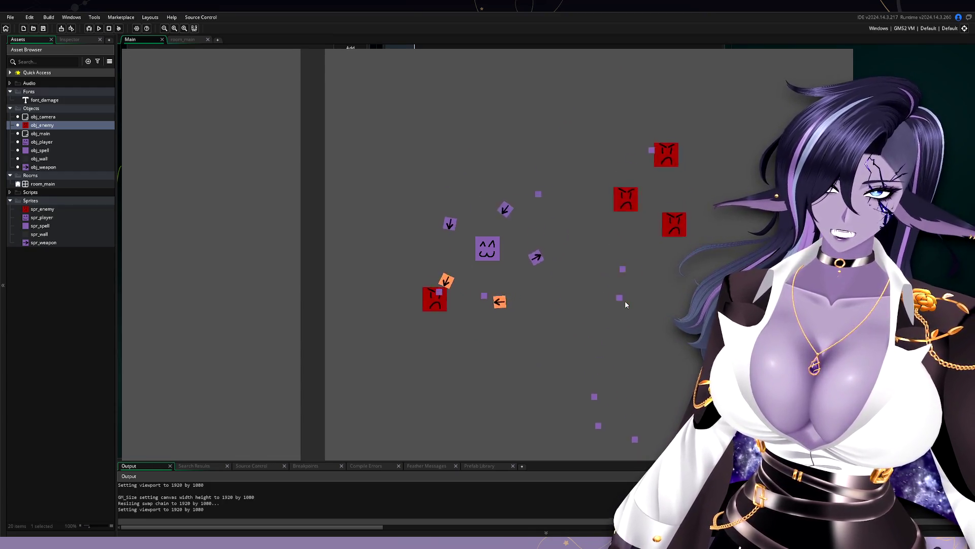
key(d)
key(d)
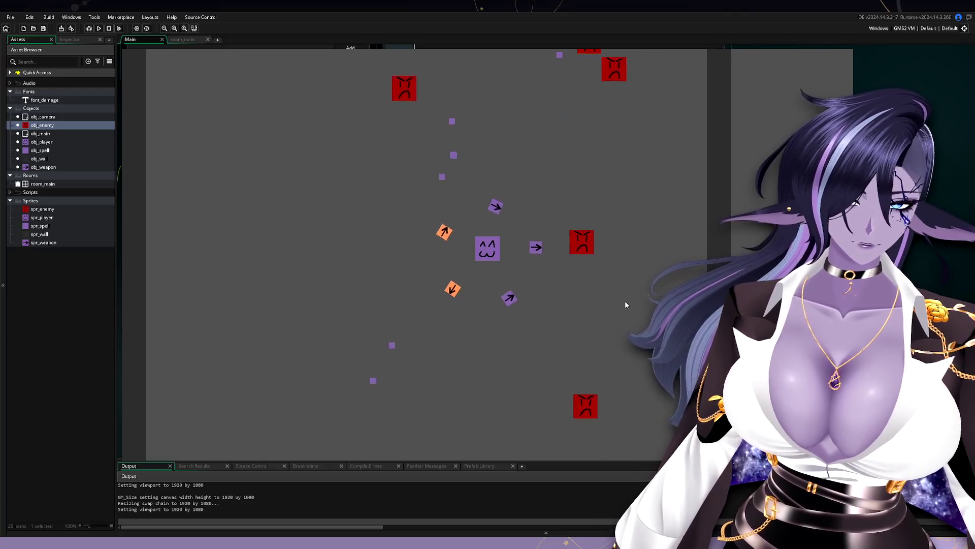
key(w)
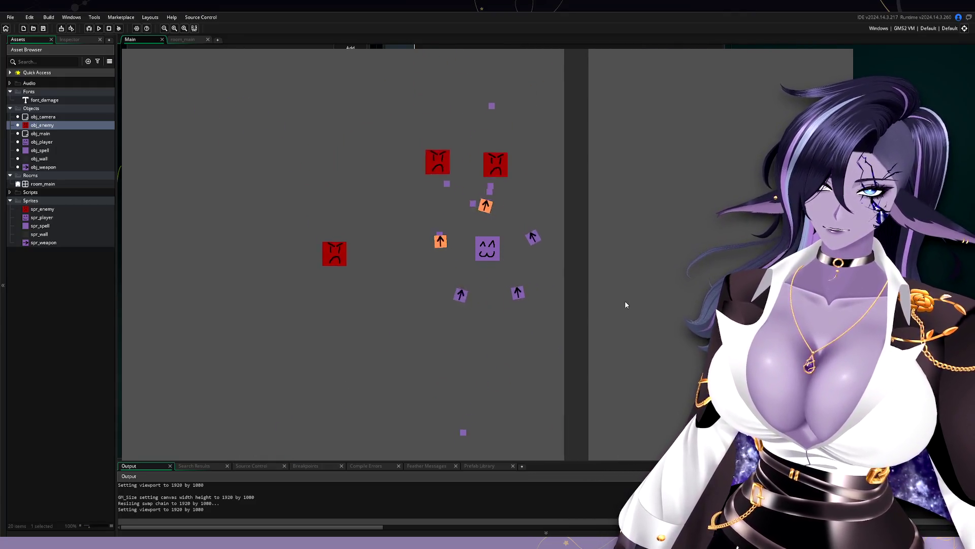
key(a)
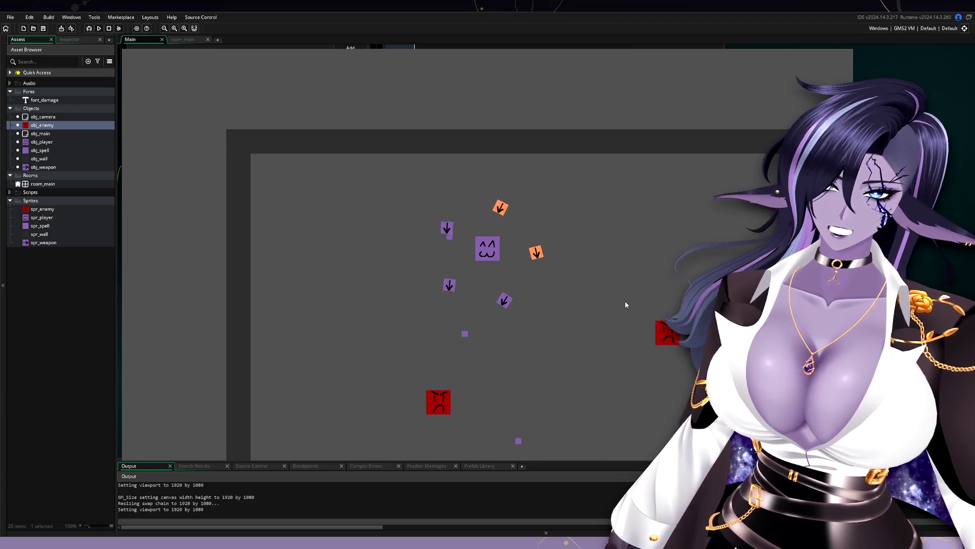
key(d)
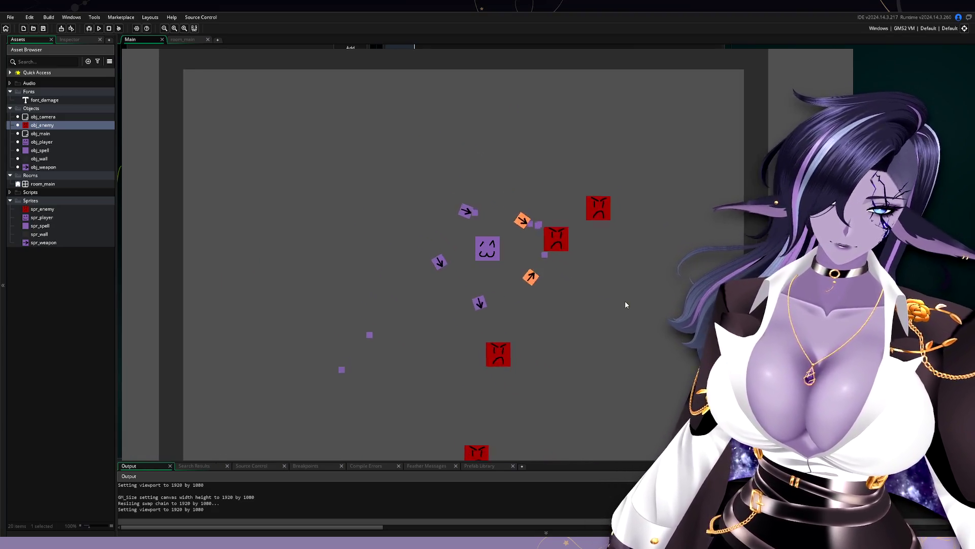
key(a)
key(a)
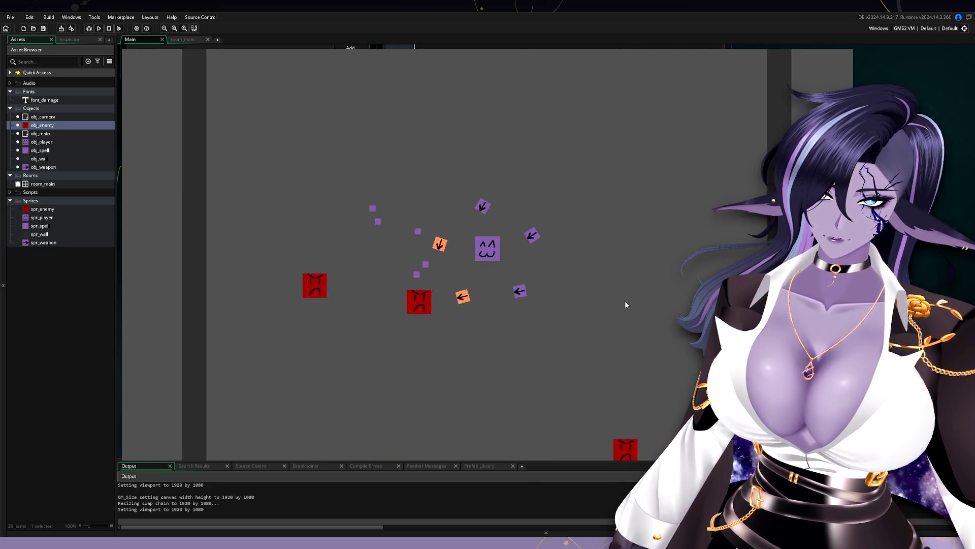
key(d)
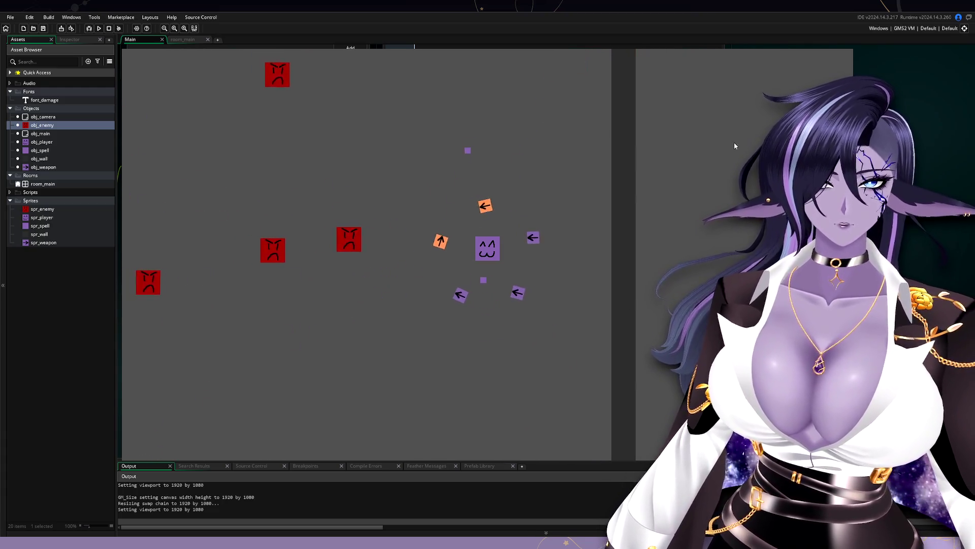
key(Escape)
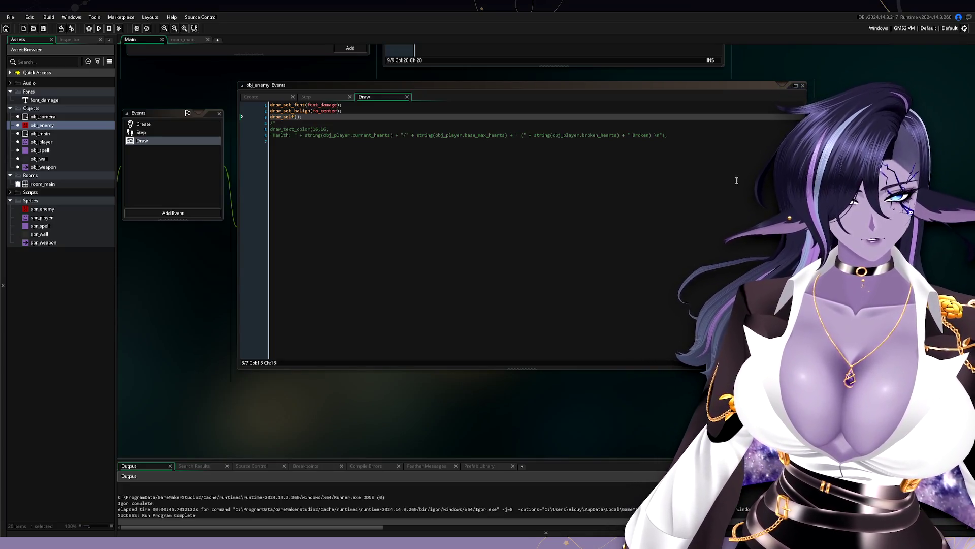
Step: Delete the comment opener, move draw_self(); to the last line, and remove the extra blank line
click(323, 123)
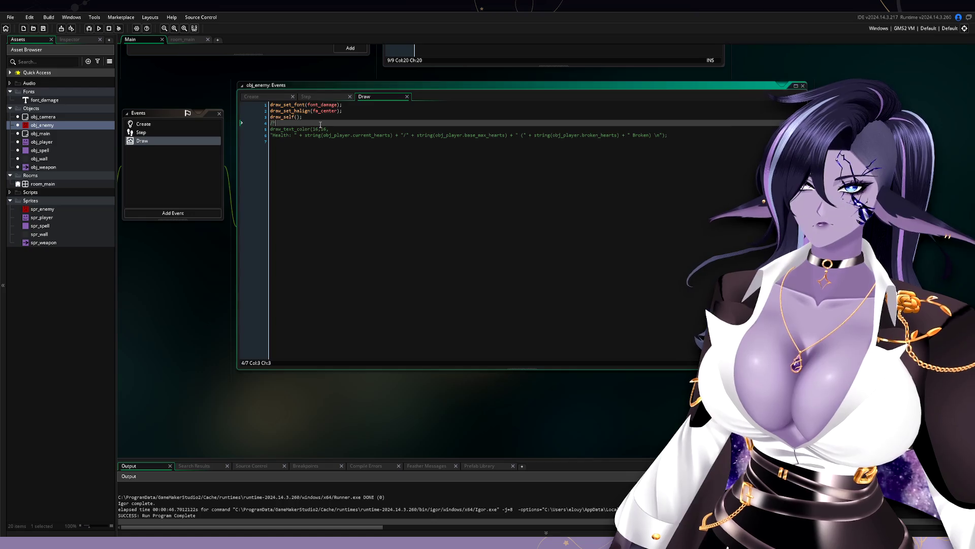
key(BackSpace)
key(BackSpace)
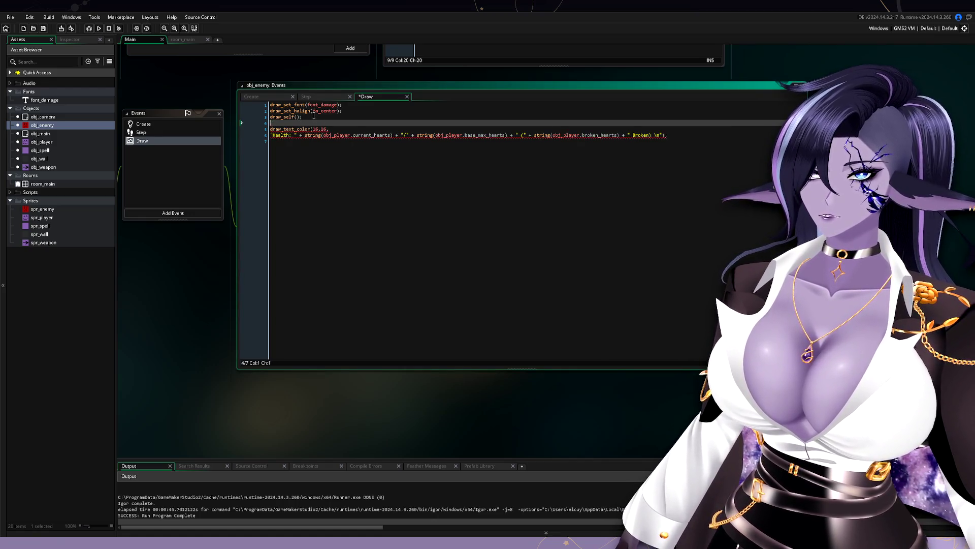
key(Up)
key(shift+End)
key(Delete)
key(ctrl+End)
text(draw_self();)
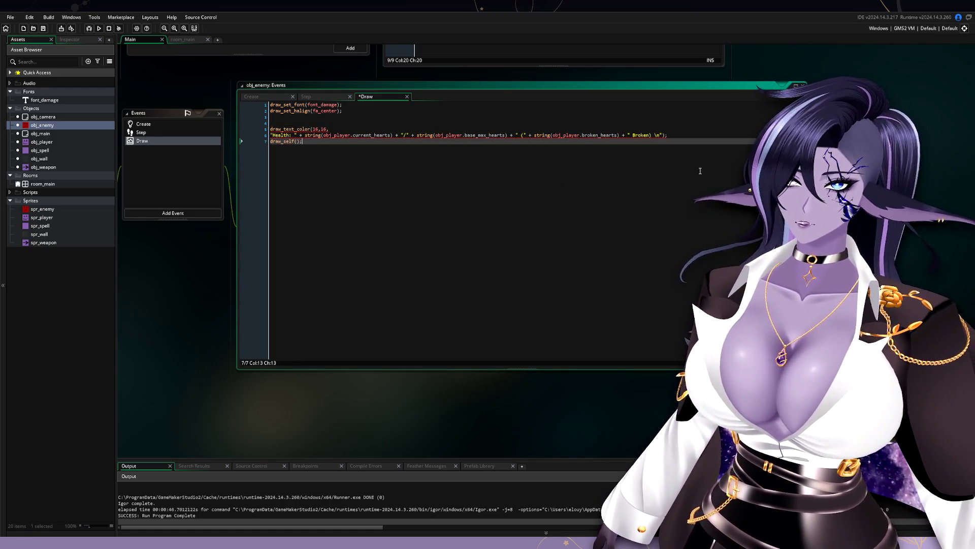
click(279, 122)
key(BackSpace)
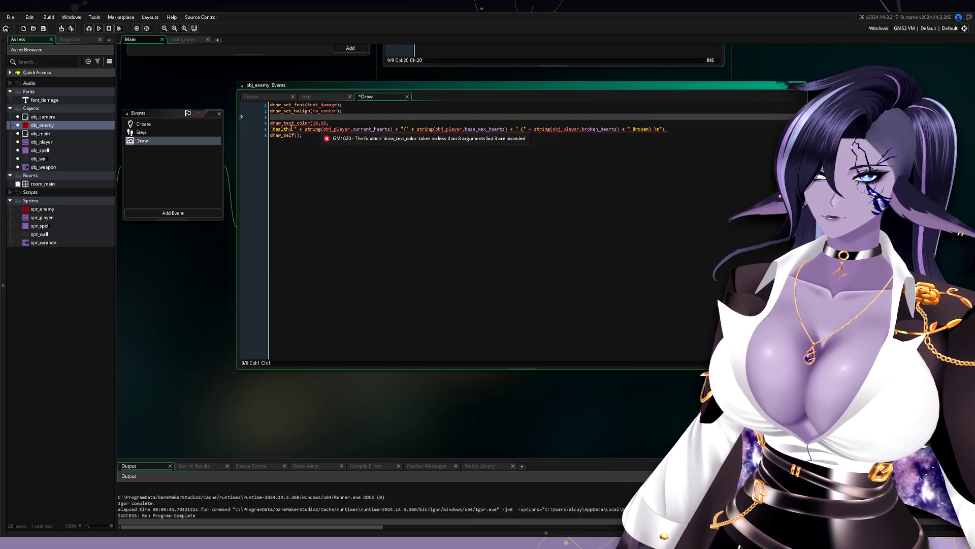
Step: Clean up the Health string, removing the trailing \n, extra space and stray quote
click(284, 129)
key(Home)
key(BackSpace)
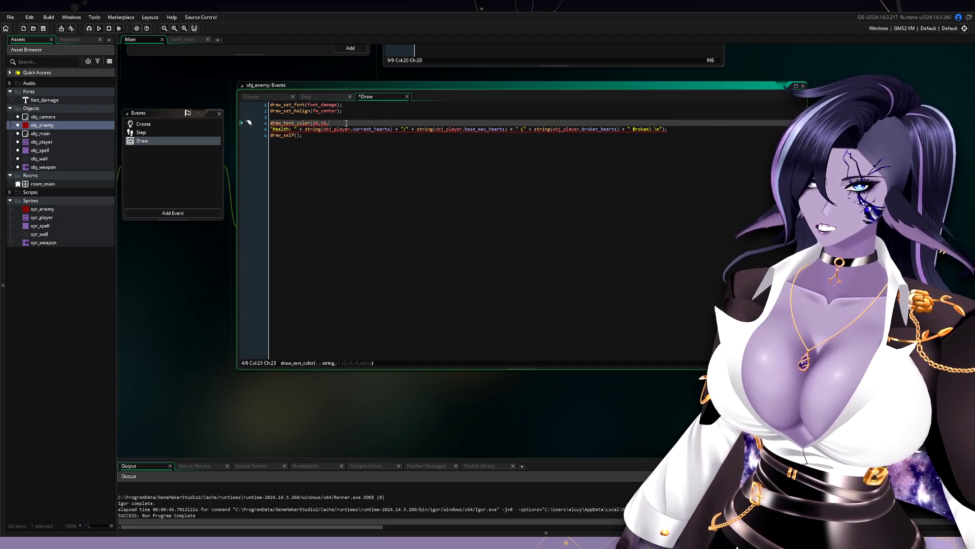
key(Return)
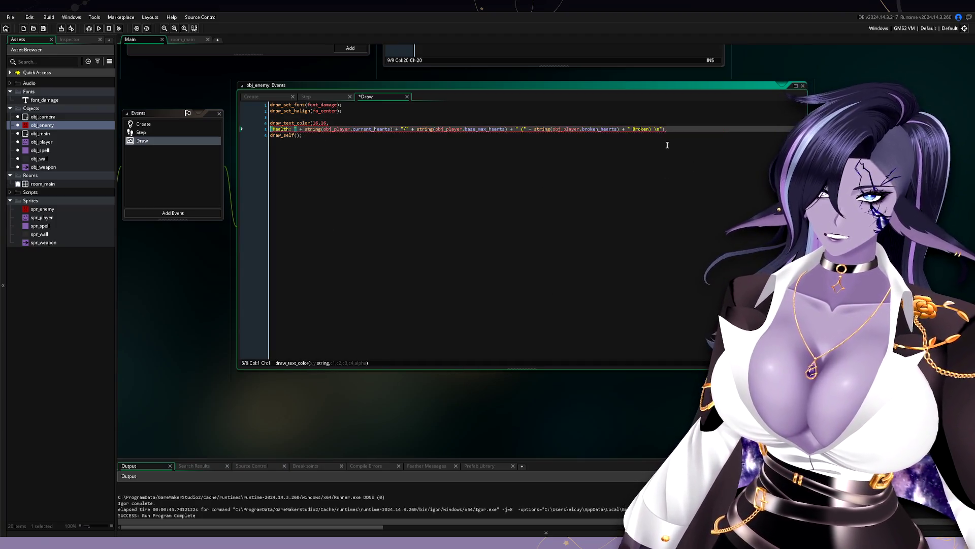
click(660, 129)
key(BackSpace)
key(BackSpace)
key(BackSpace)
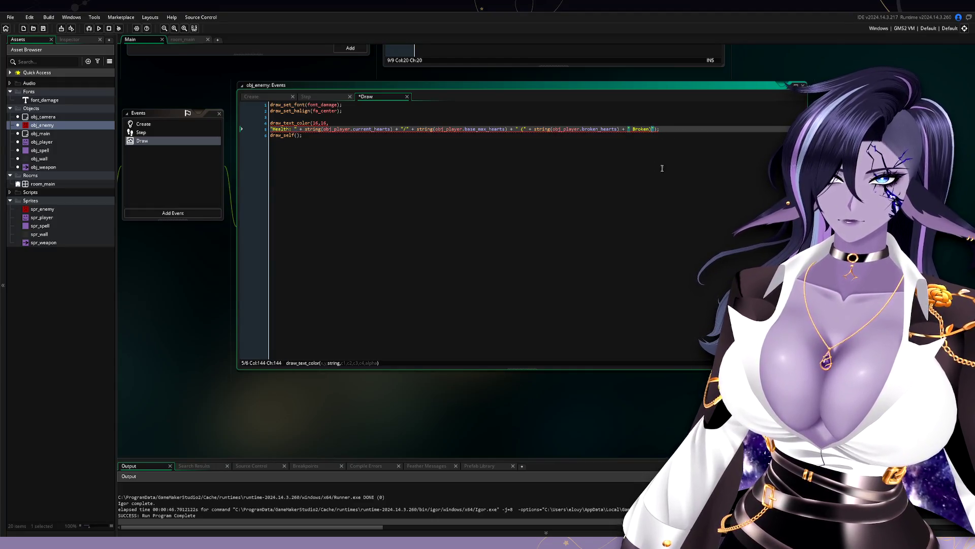
shift+click(395, 129)
key(BackSpace)
key(Delete)
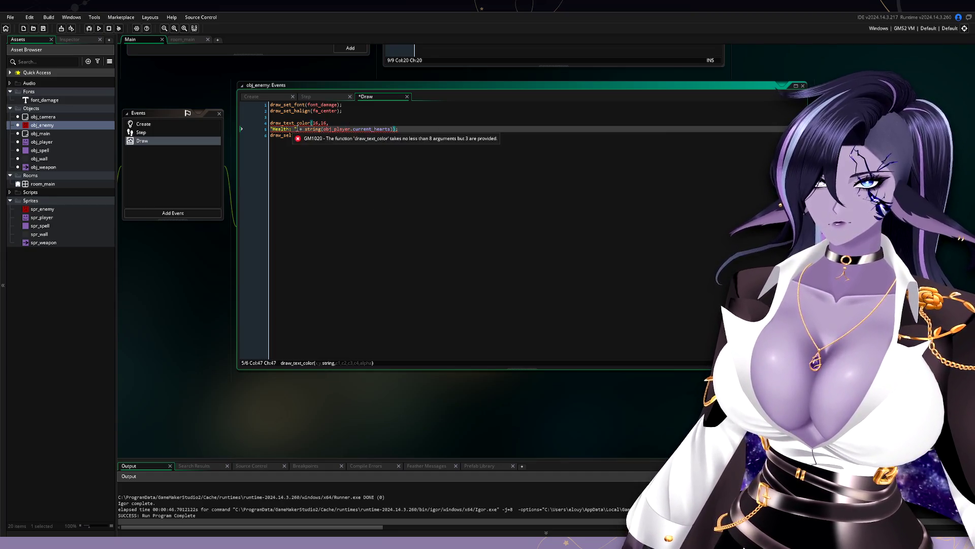
Step: Remove the Health: label and obj_player, replacing current_hearts with current_health
drag(296, 129, 271, 131)
key(Delete)
key(Delete)
key(Delete)
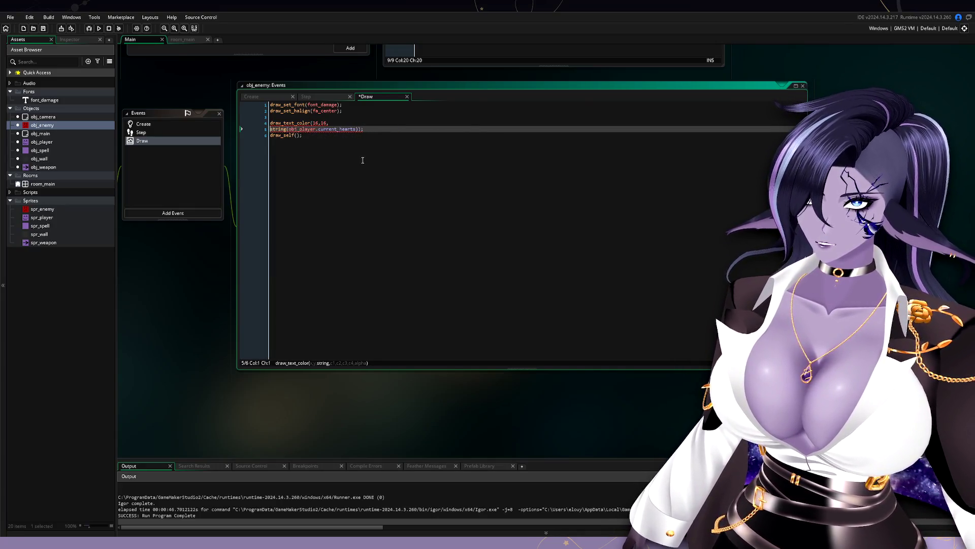
double_click(307, 129)
key(BackSpace)
key(Delete)
double_click(323, 130)
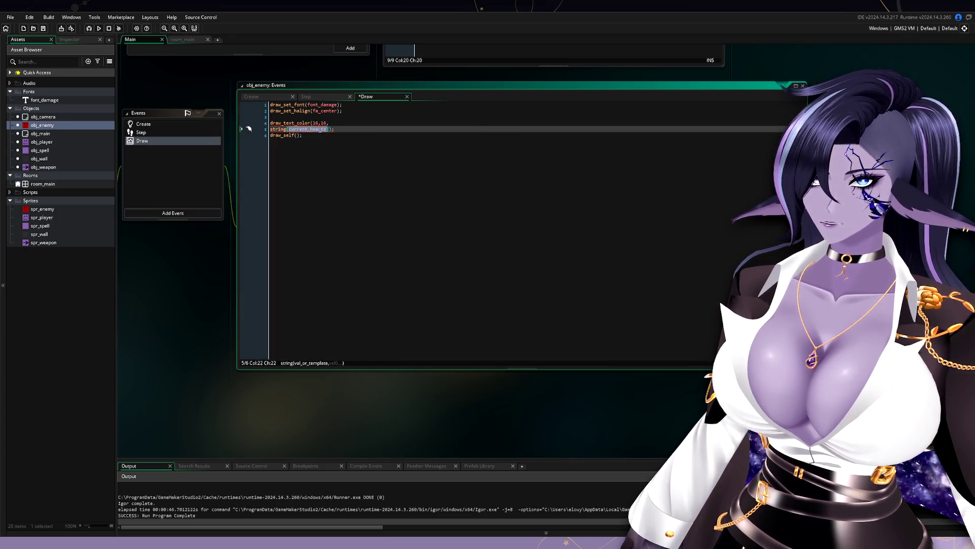
text(current_h)
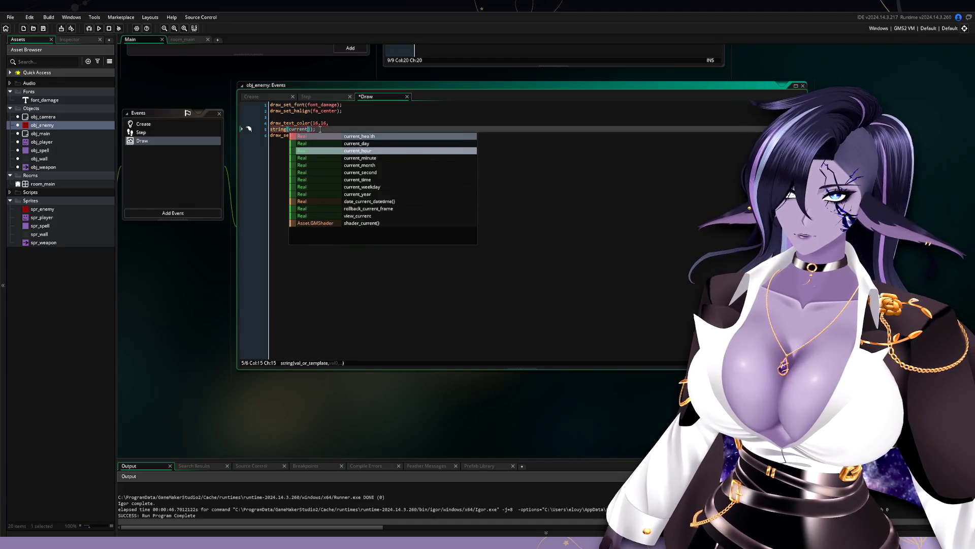
key(Return)
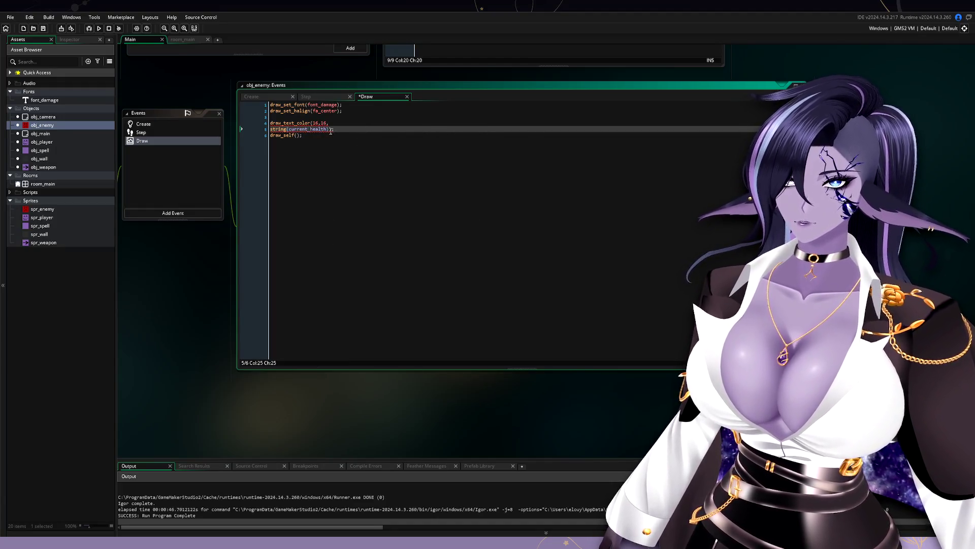
Step: Close the string call so the line reads draw_text_color(16,16,string(current_health));
click(329, 129)
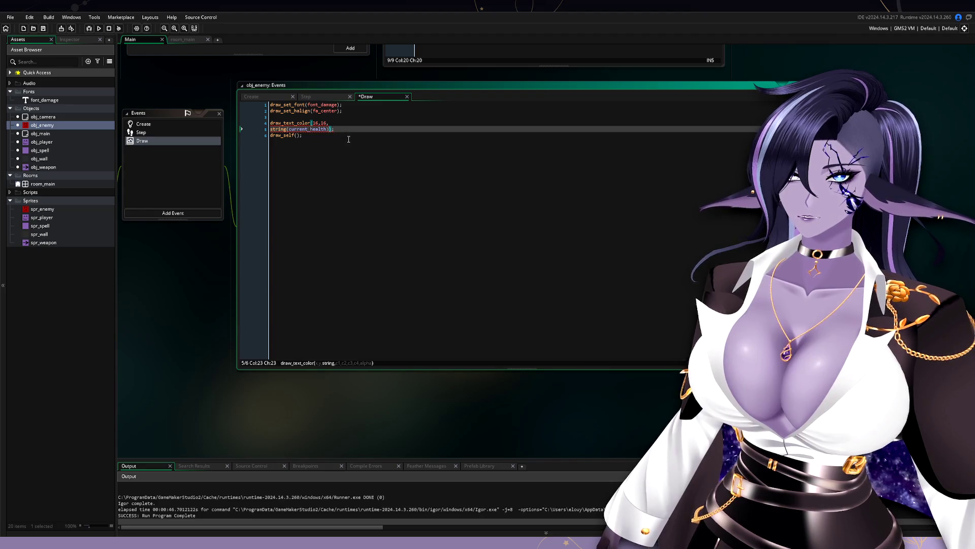
click(351, 123)
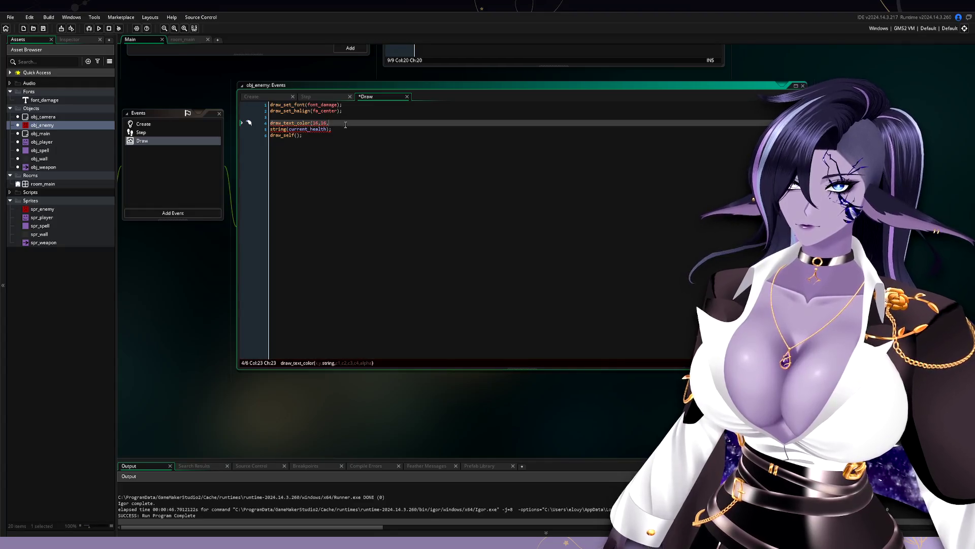
click(330, 129)
text())
key(End)
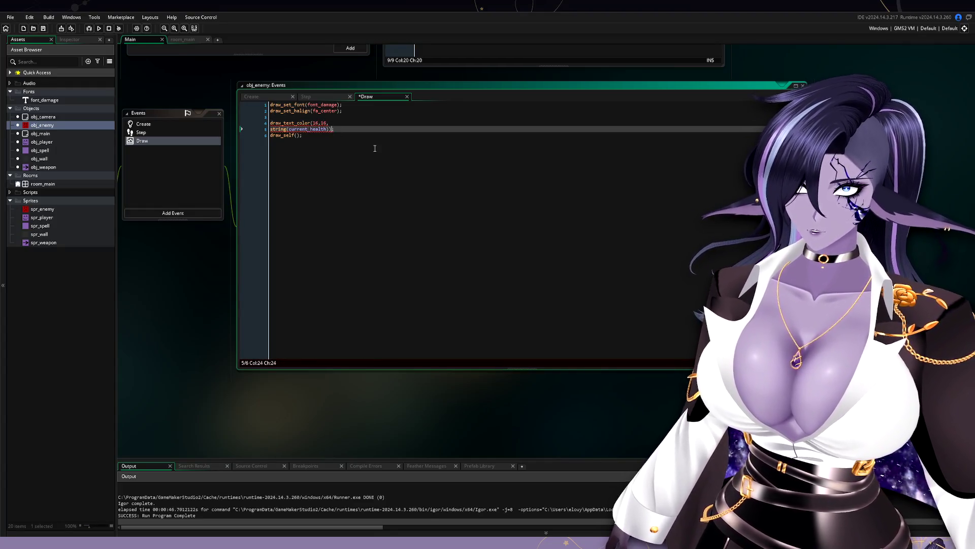
click(379, 122)
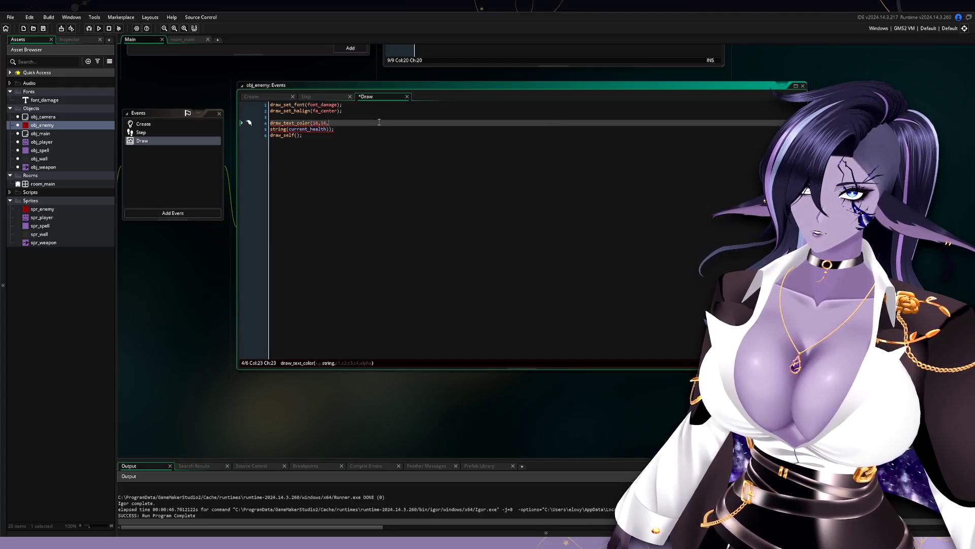
click(395, 130)
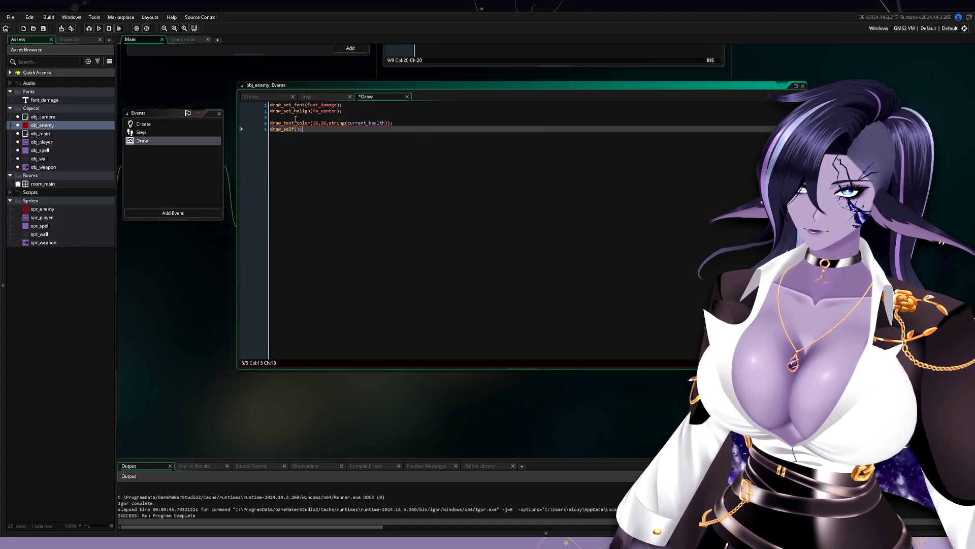
Step: Paste the main_colour and alpha arguments into the draw_text_color call
mouse_move(328, 124)
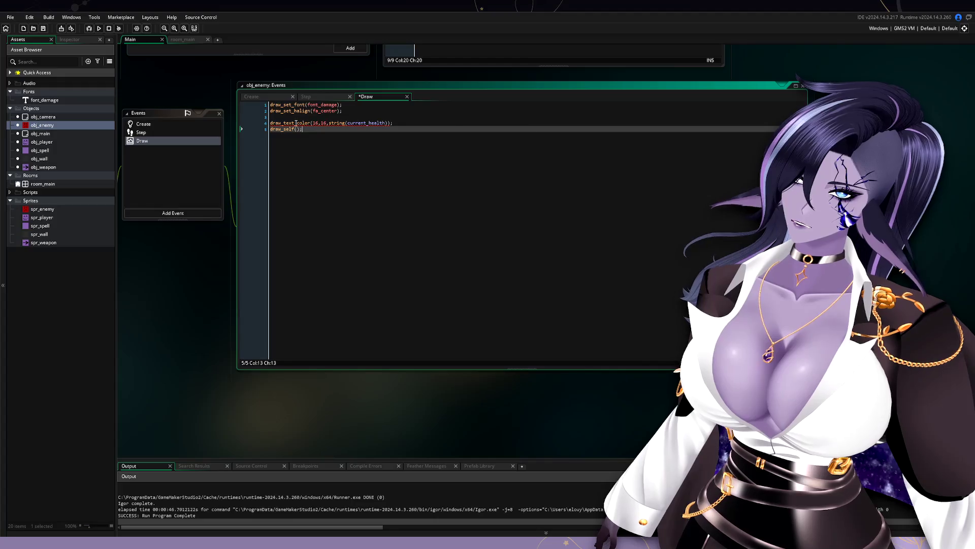
mouse_move(296, 123)
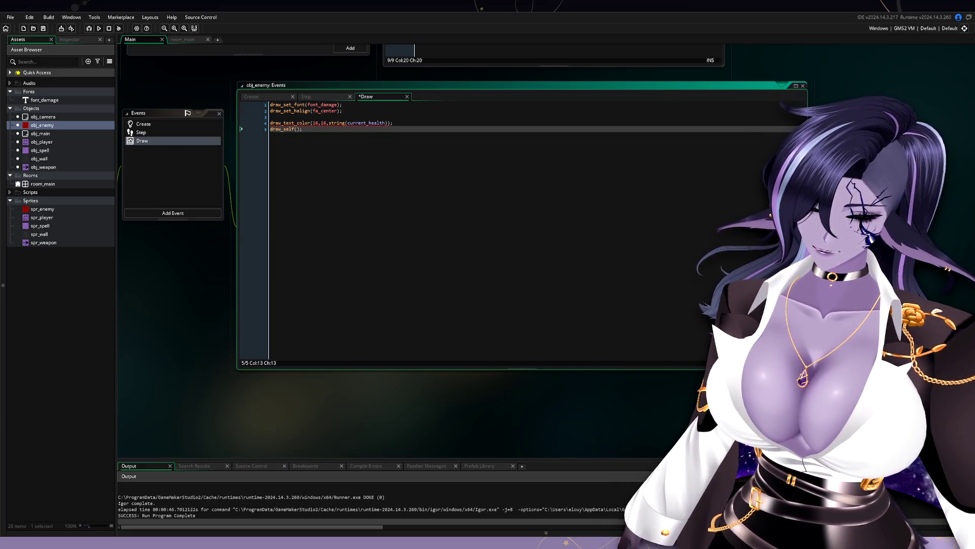
click(389, 123)
key(ctrl+v)
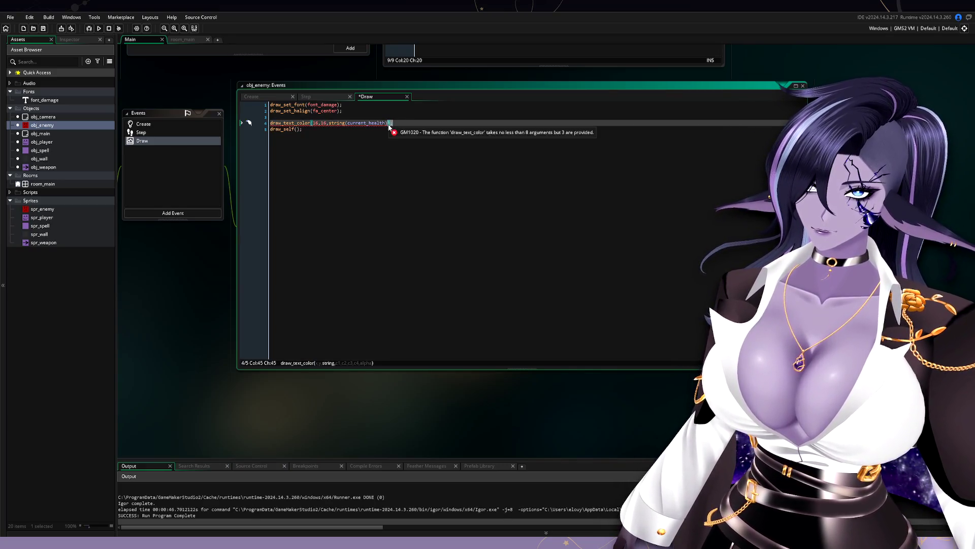
click(388, 124)
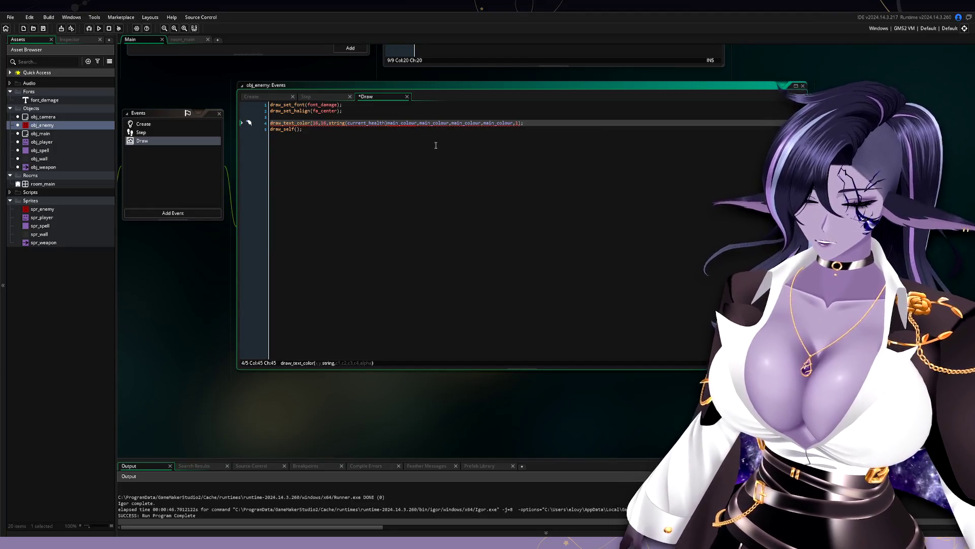
text(,)
click(510, 140)
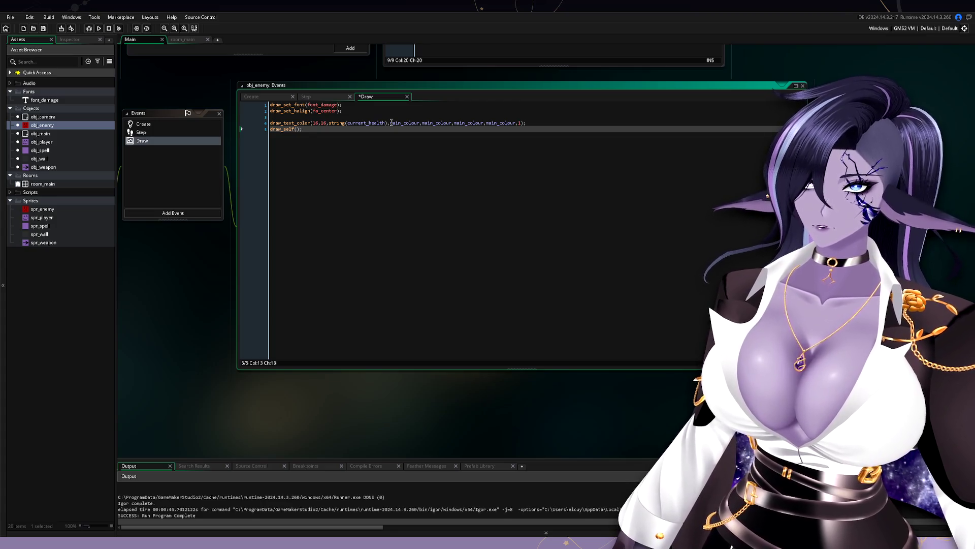
Step: Replace all four main_colour arguments with c_white, keeping alpha 1, and run the game
double_click(402, 122)
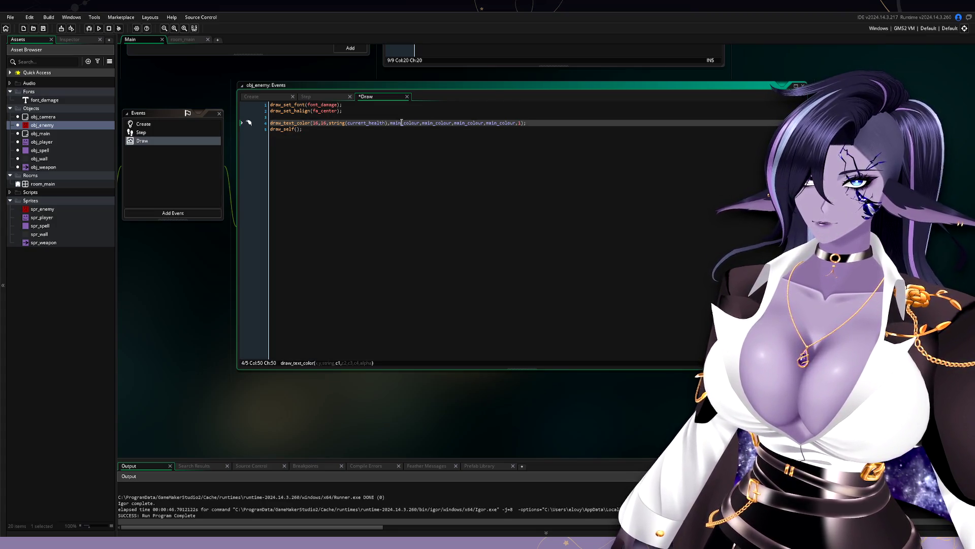
text(c_white)
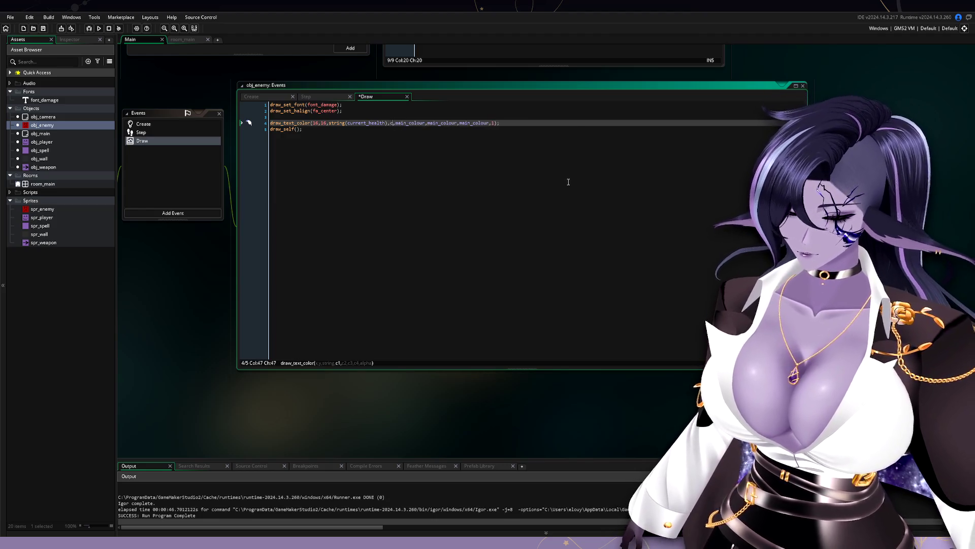
key(Return)
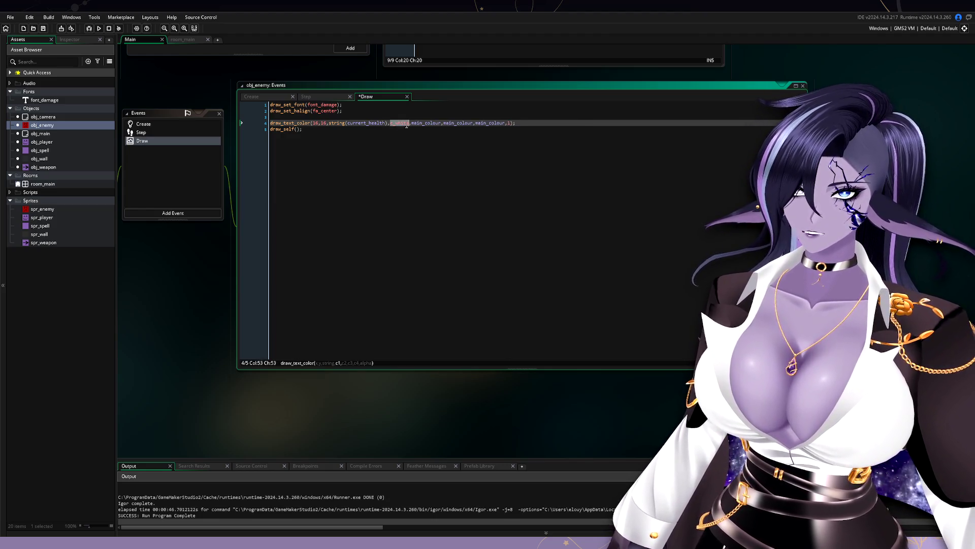
double_click(436, 122)
text(c_white)
shift+click(495, 123)
text(c_white,c_white)
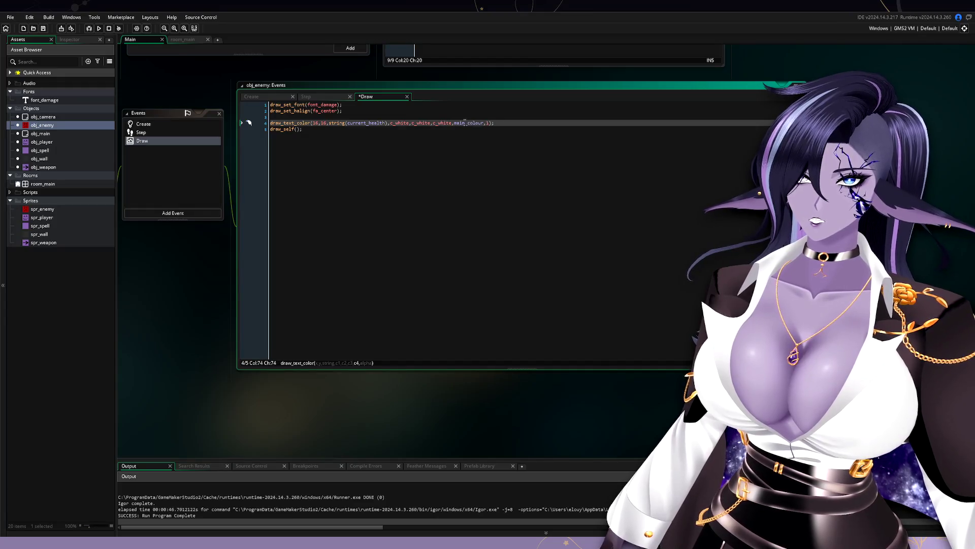
text(c_white)
click(468, 169)
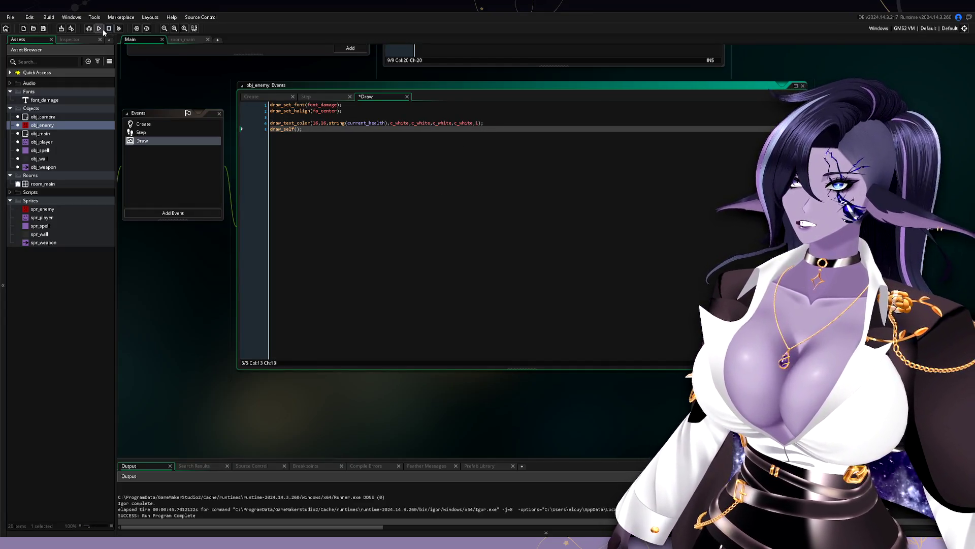
key(F5)
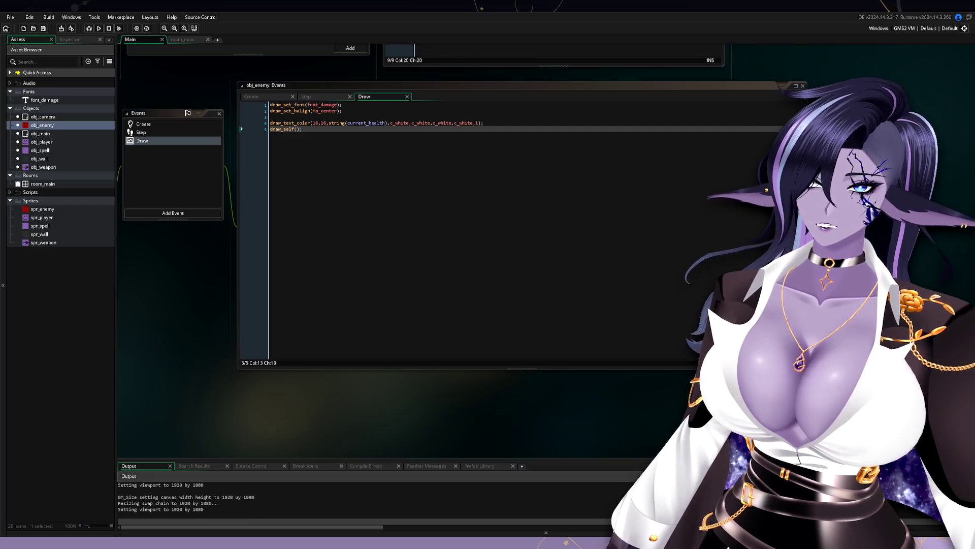
Step: Close the game and change the draw_text_color position from 16,16 to x,y
key(Escape)
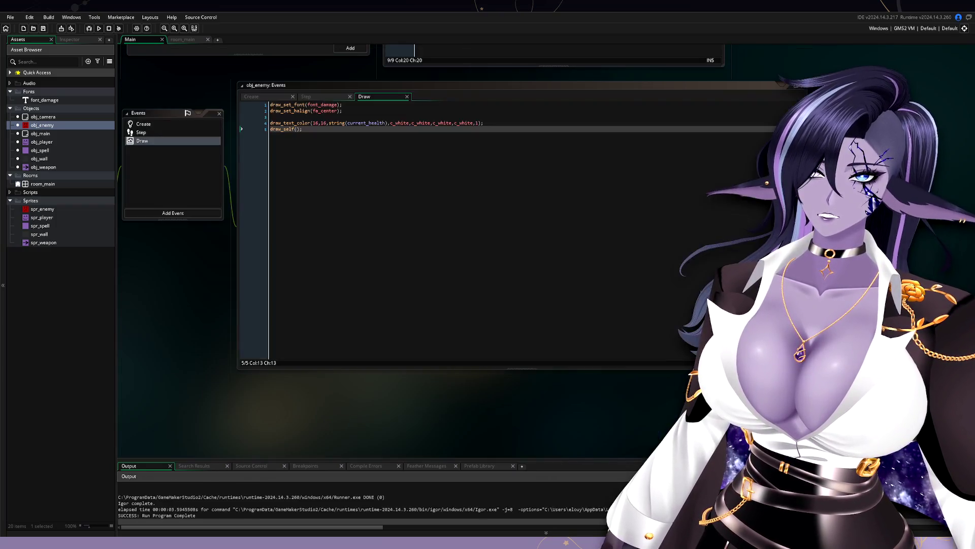
click(315, 123)
double_click(315, 124)
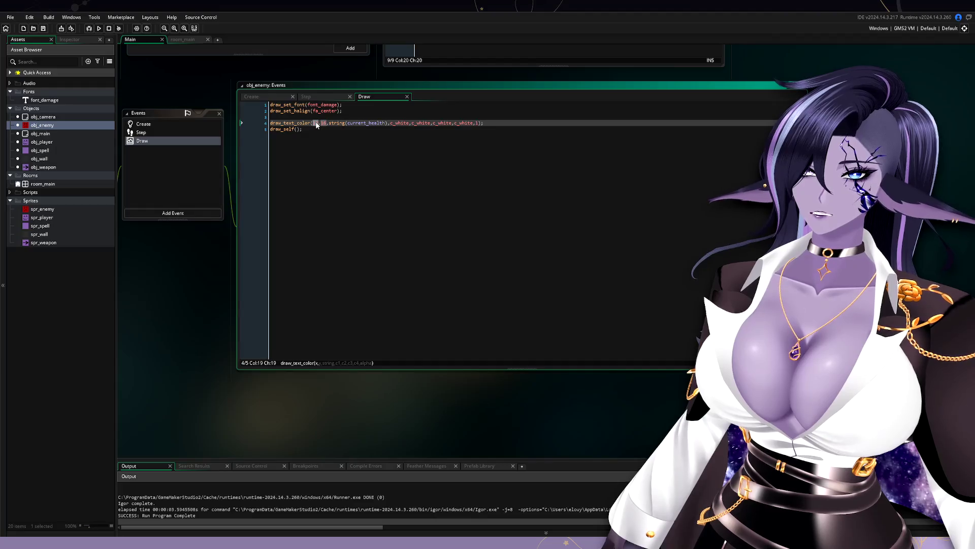
text(x)
key(Escape)
key(Right)
key(shift+ctrl+Right)
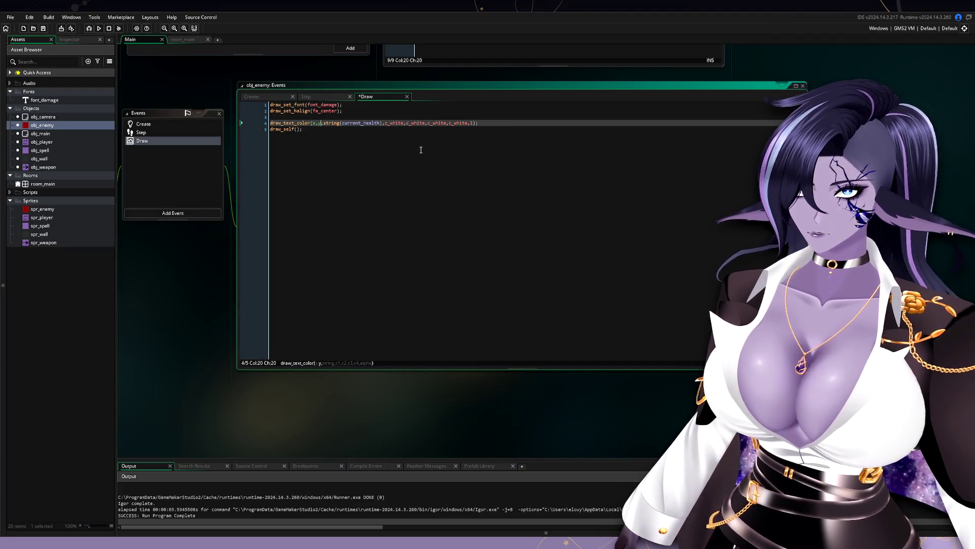
text(y)
Step: Run the game, move the player up and left, then close it
click(89, 29)
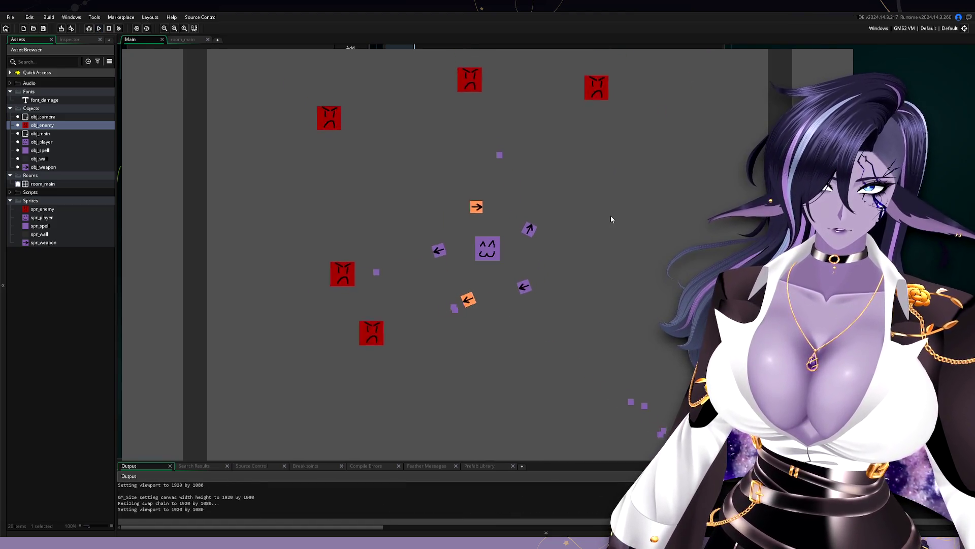
key(w)
key(a)
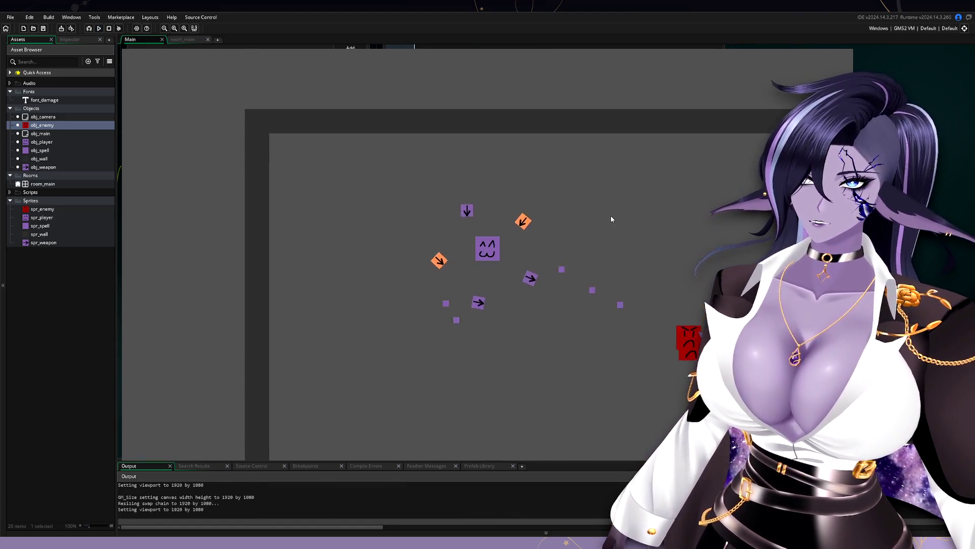
key(Escape)
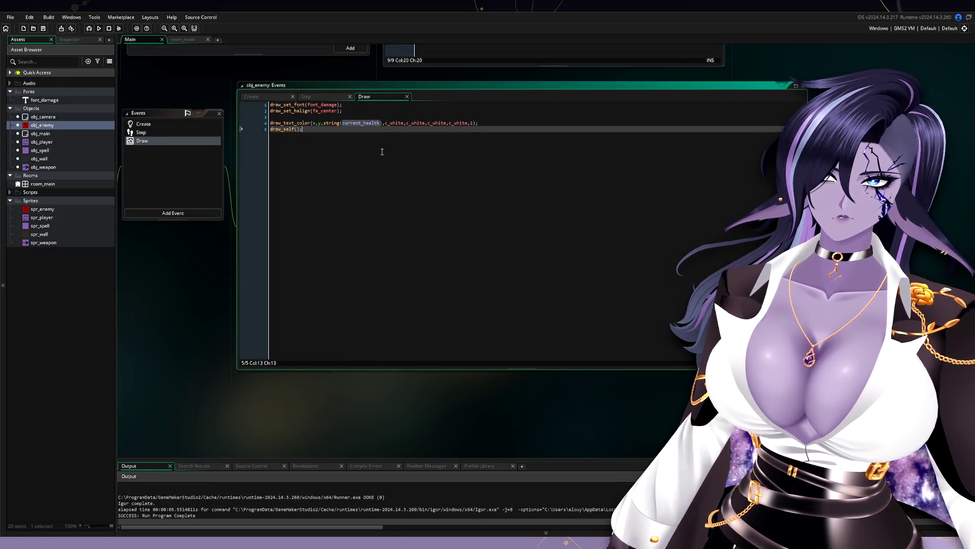
mouse_move(187, 274)
mouse_down()
mouse_move(432, 276)
mouse_move(246, 302)
mouse_up()
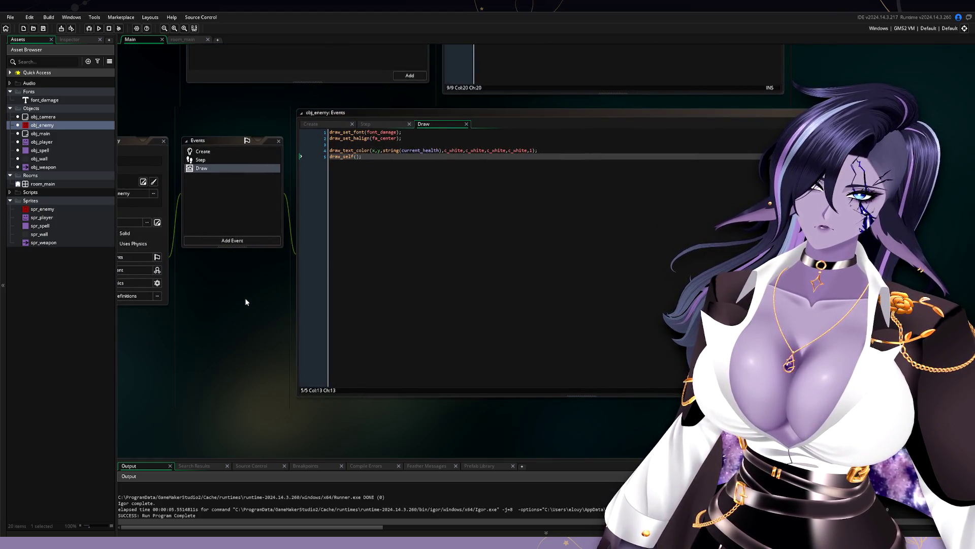
click(241, 152)
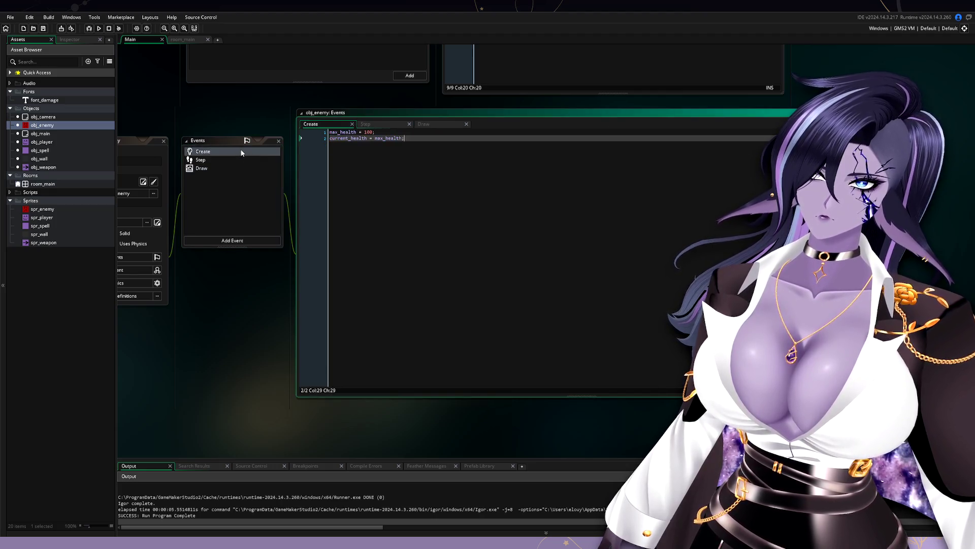
click(235, 168)
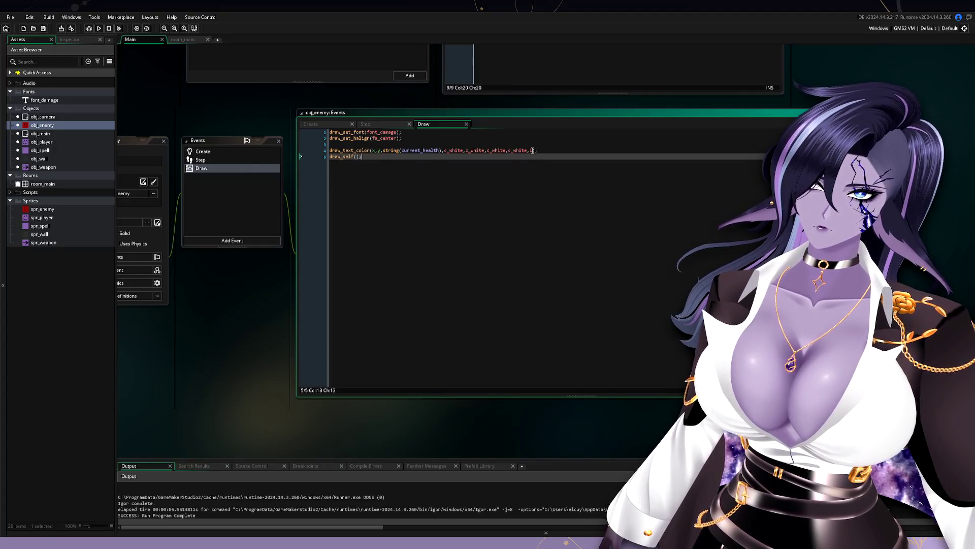
click(559, 150)
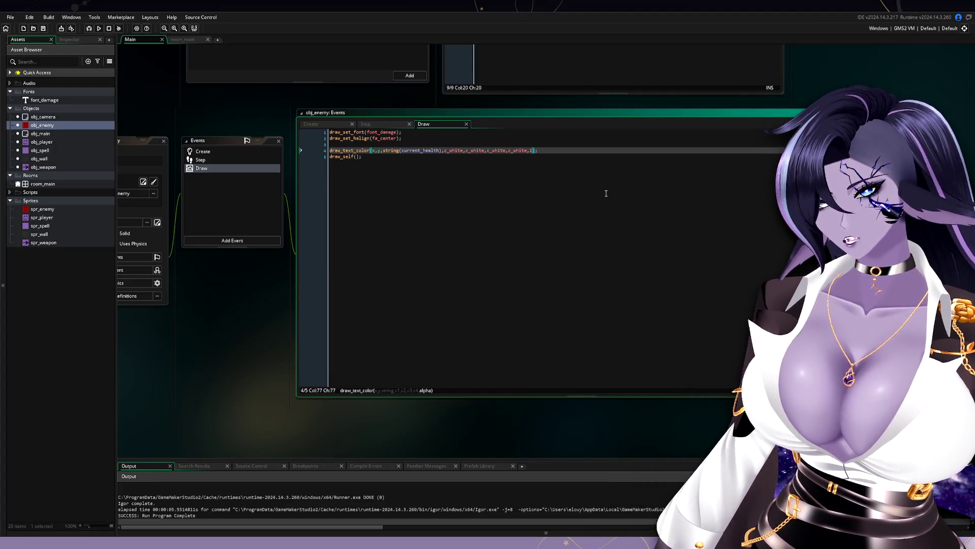
double_click(75, 99)
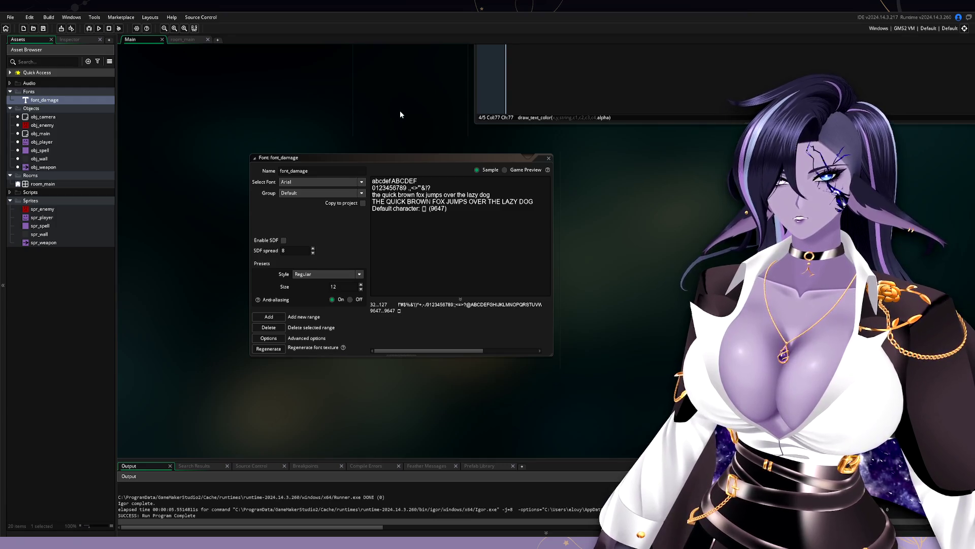
Step: Scroll the workspace from the font_damage settings back to the Draw code
scroll(404, 101, up, 5)
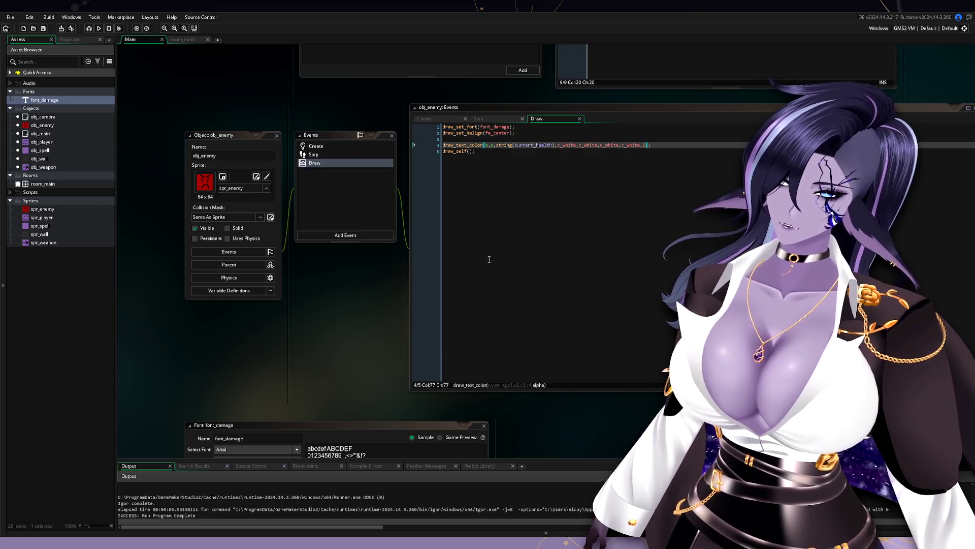
Step: Change the draw_text_color colours from c_white to c_black
scroll(489, 259, up, 1)
scroll(489, 259, right, 1)
click(518, 195)
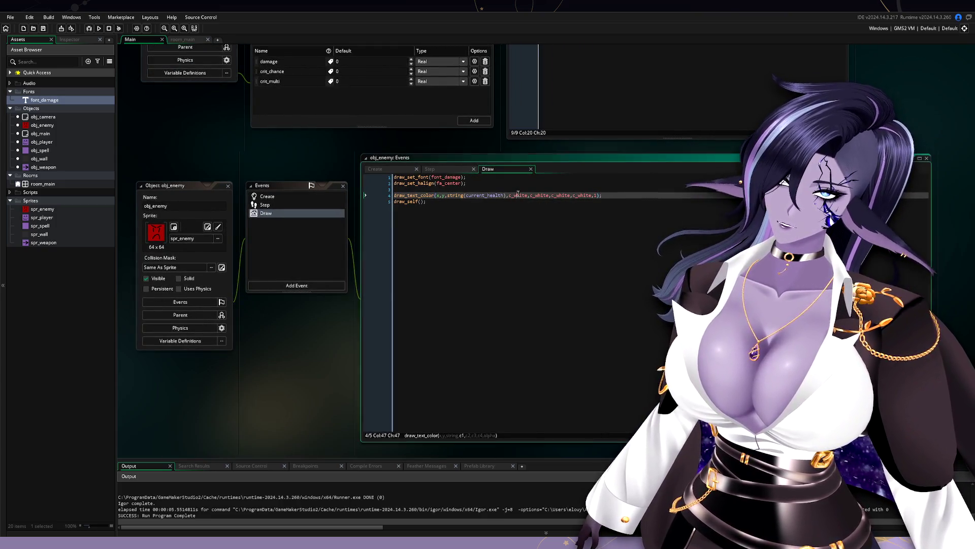
drag(518, 195, 527, 198)
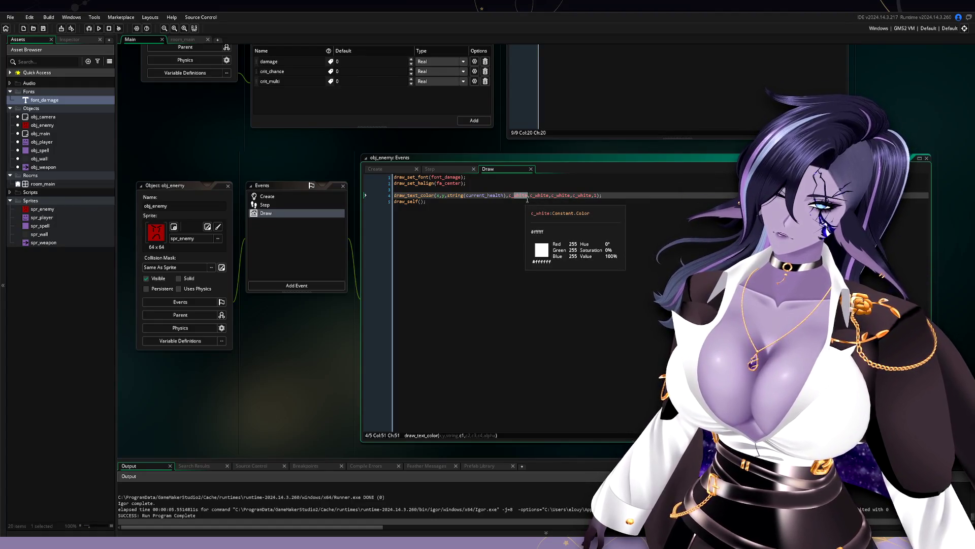
text(black)
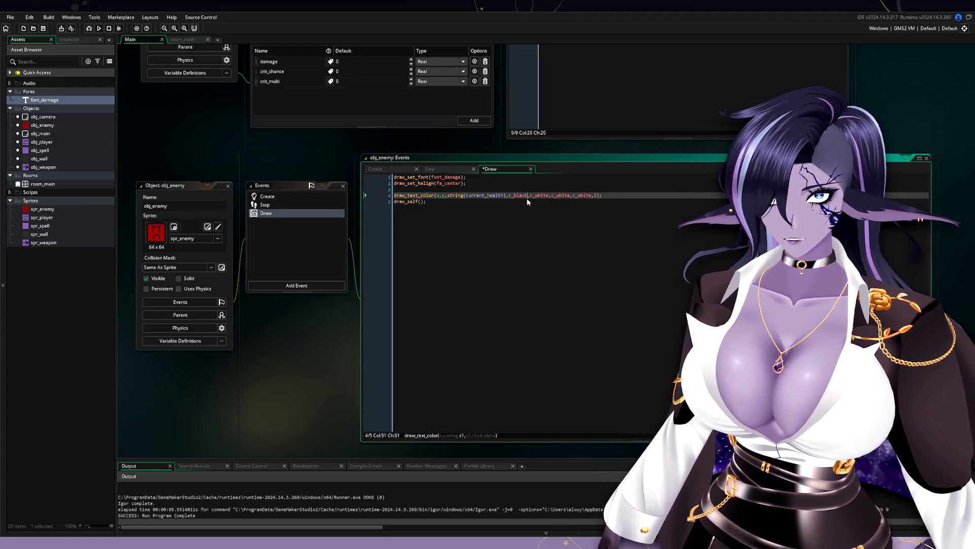
click(544, 195)
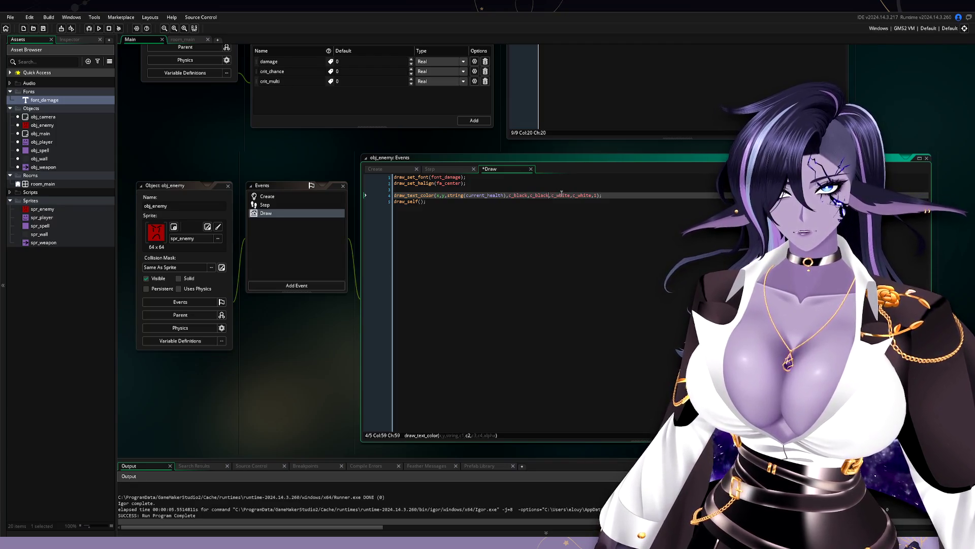
text(c_black)
key(Down)
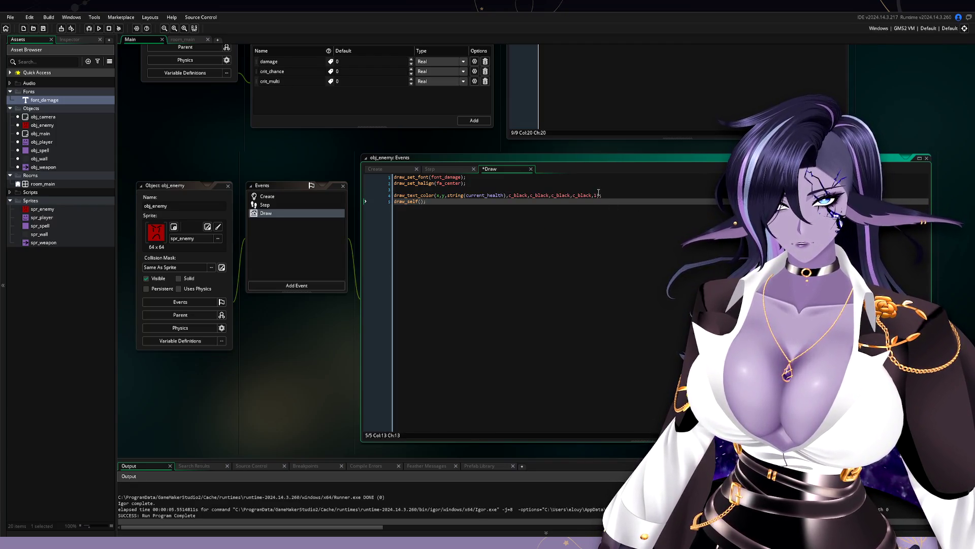
double_click(597, 195)
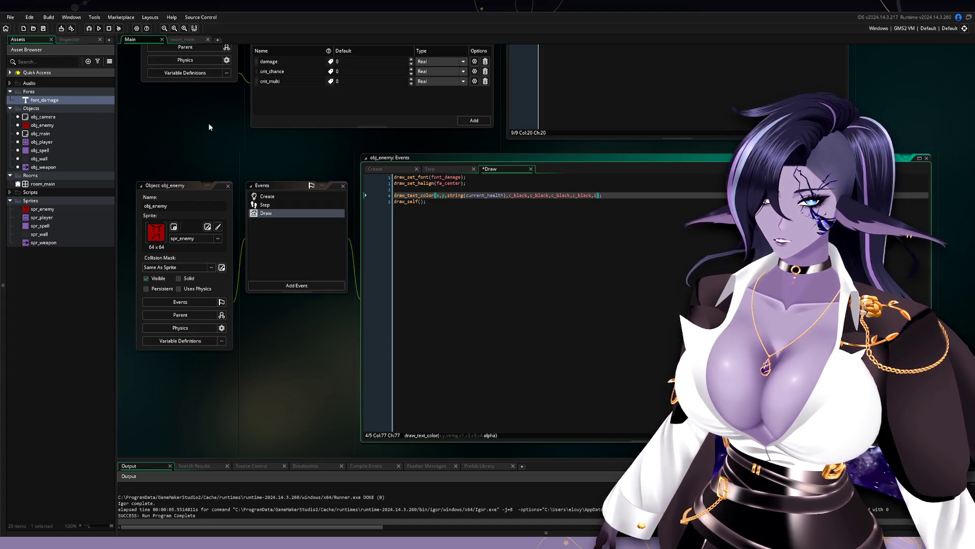
Step: Run the game, move the player up and down, then close it
drag(273, 148, 311, 156)
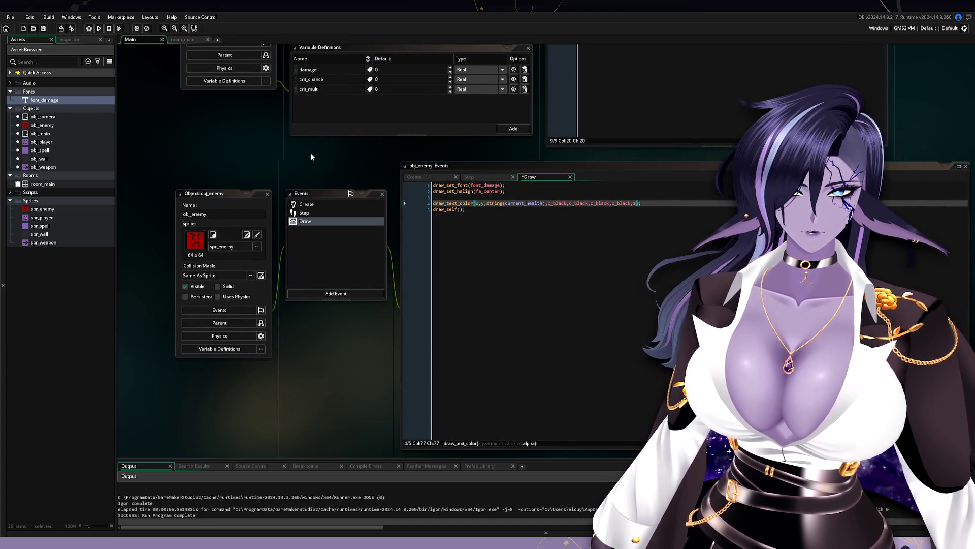
mouse_move(434, 208)
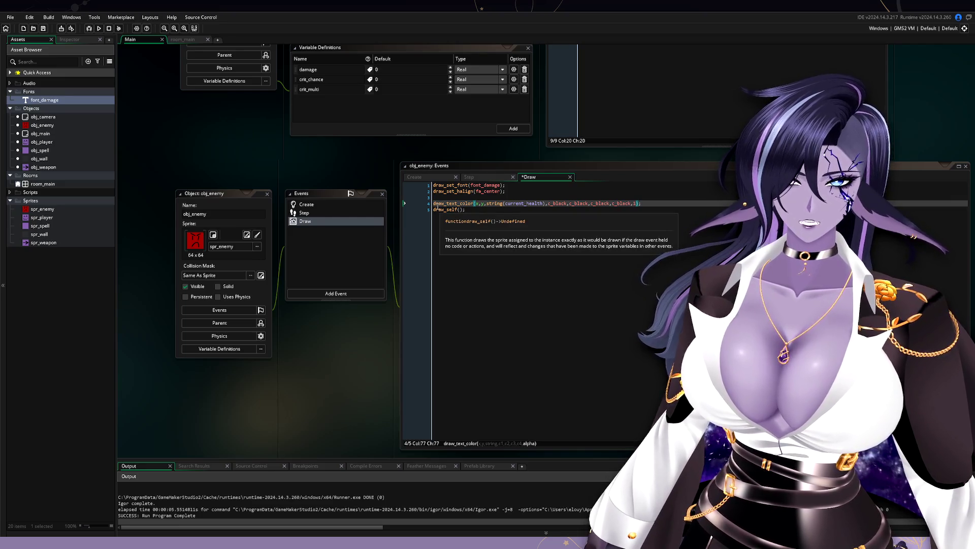
click(99, 29)
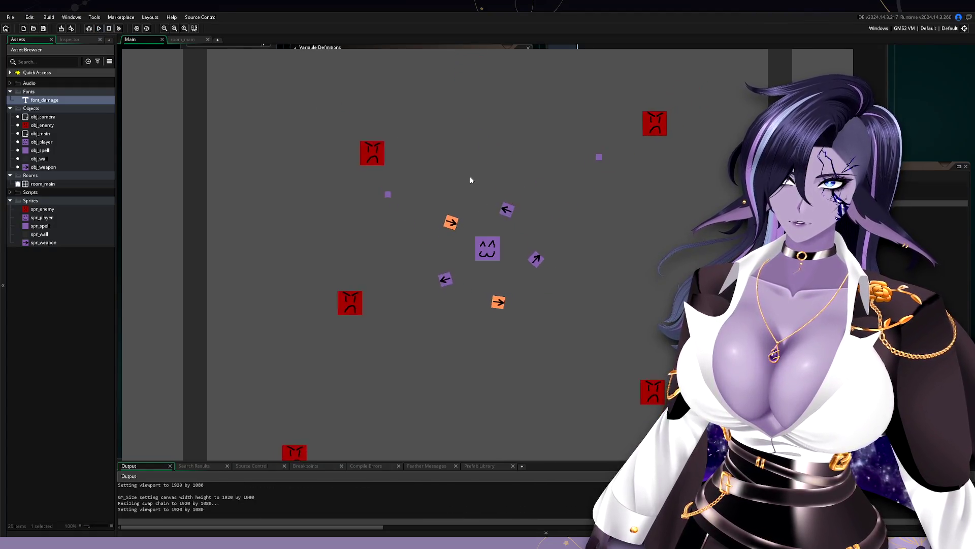
key(w)
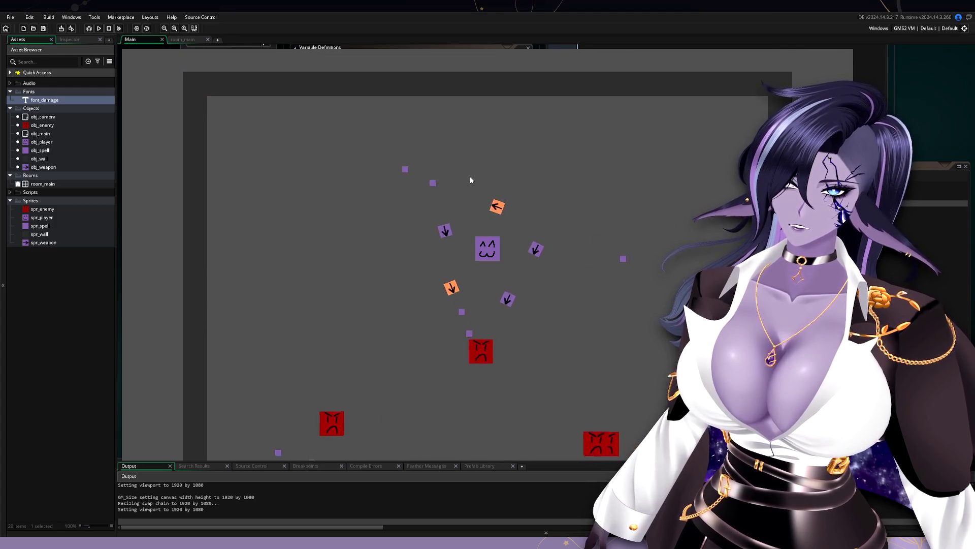
key(s)
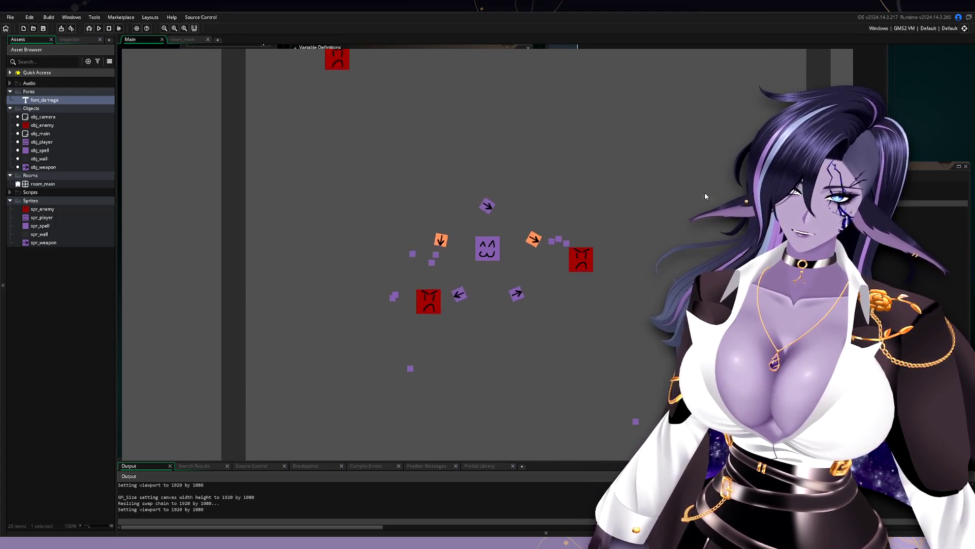
key(Escape)
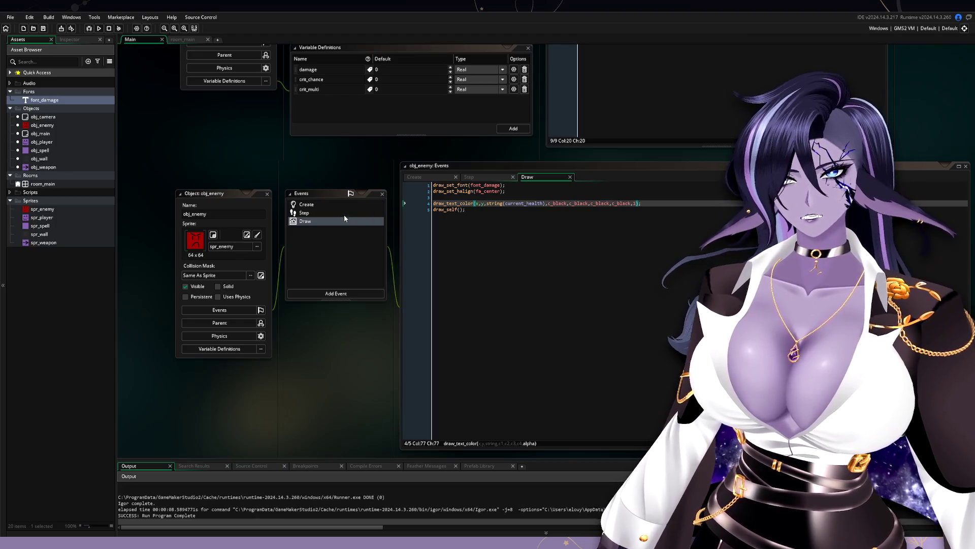
right_click(334, 221)
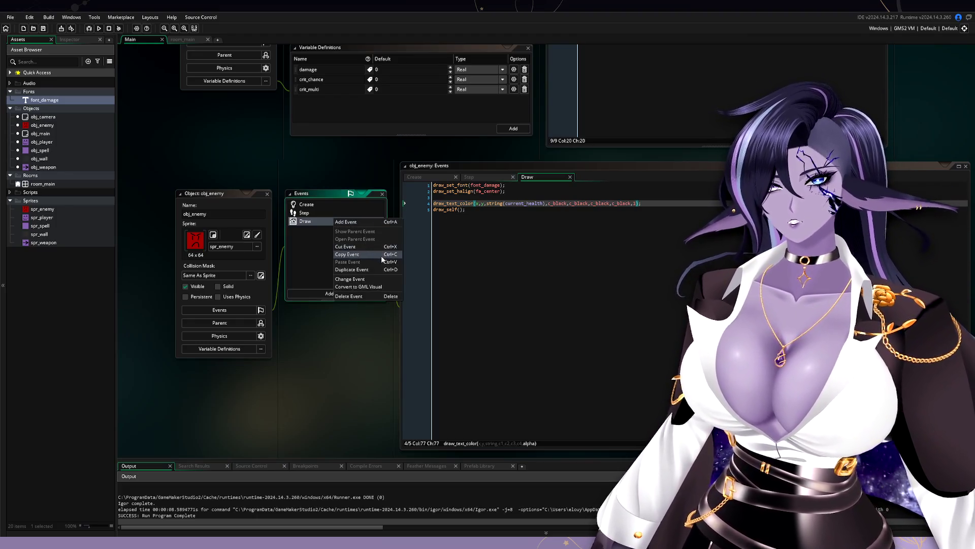
click(382, 274)
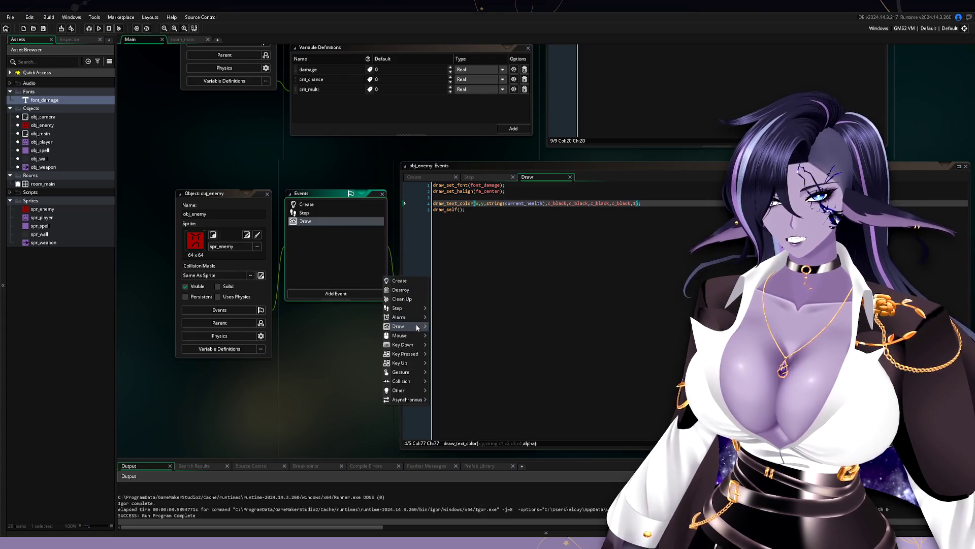
mouse_move(406, 354)
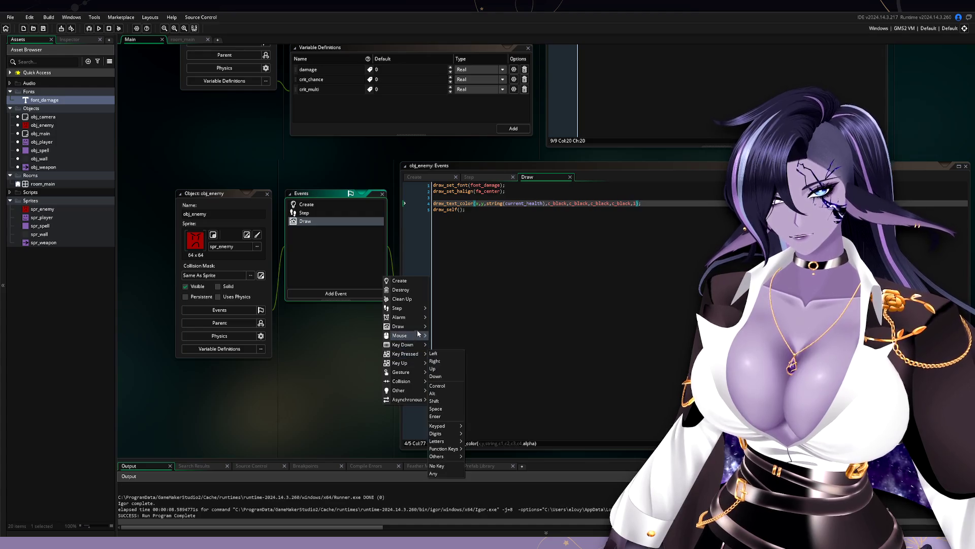
click(439, 333)
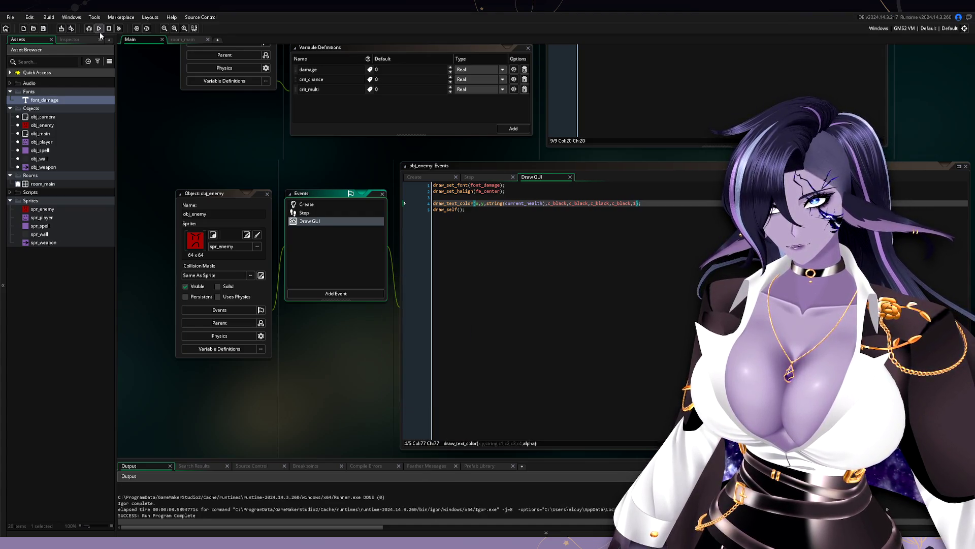
key(F5)
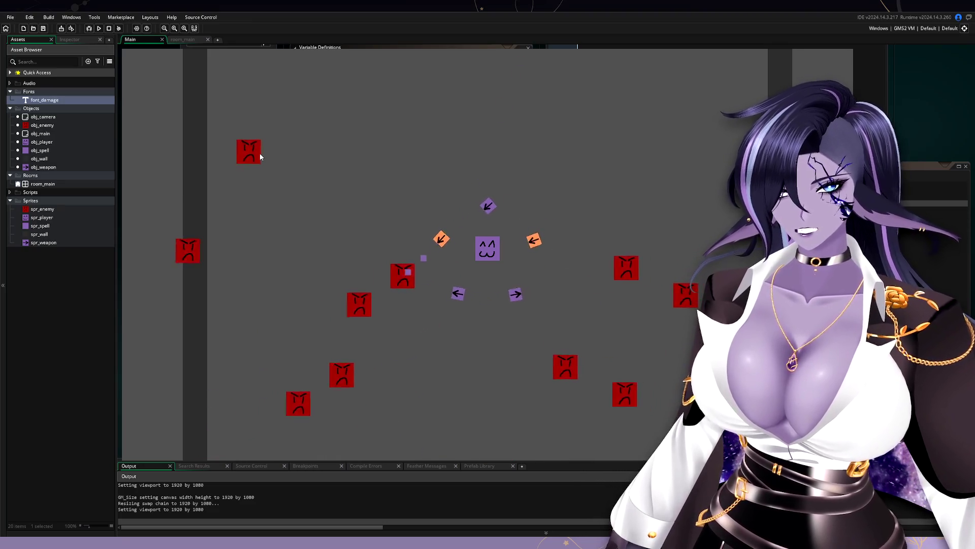
key(w)
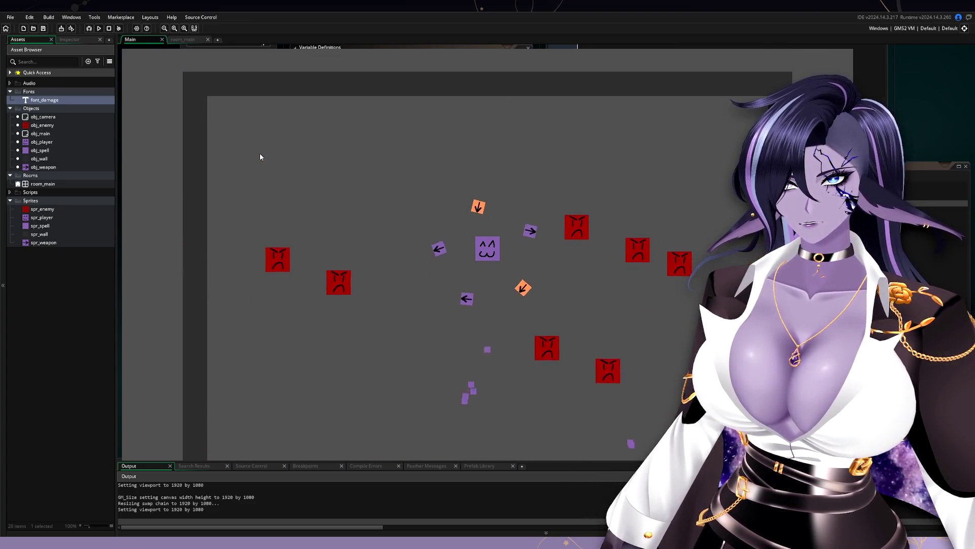
key(Escape)
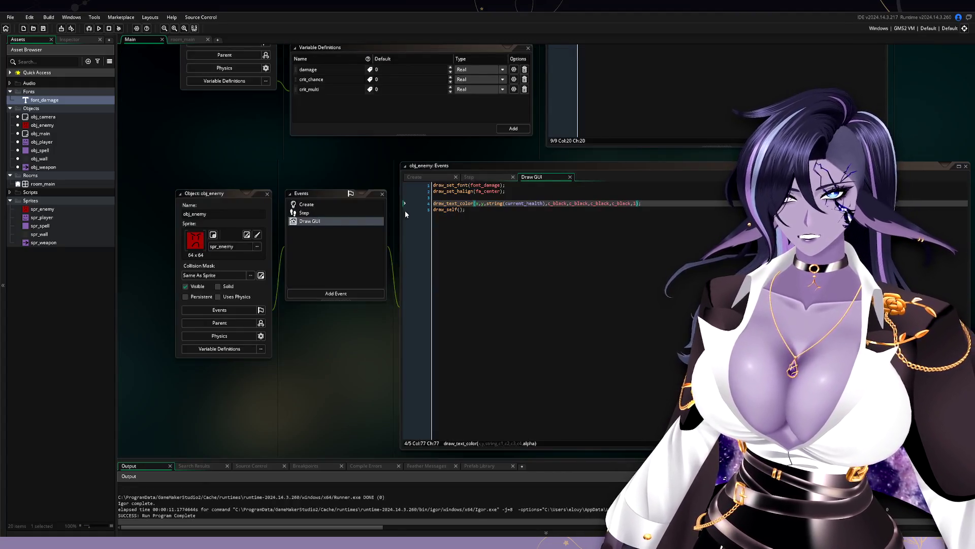
right_click(334, 224)
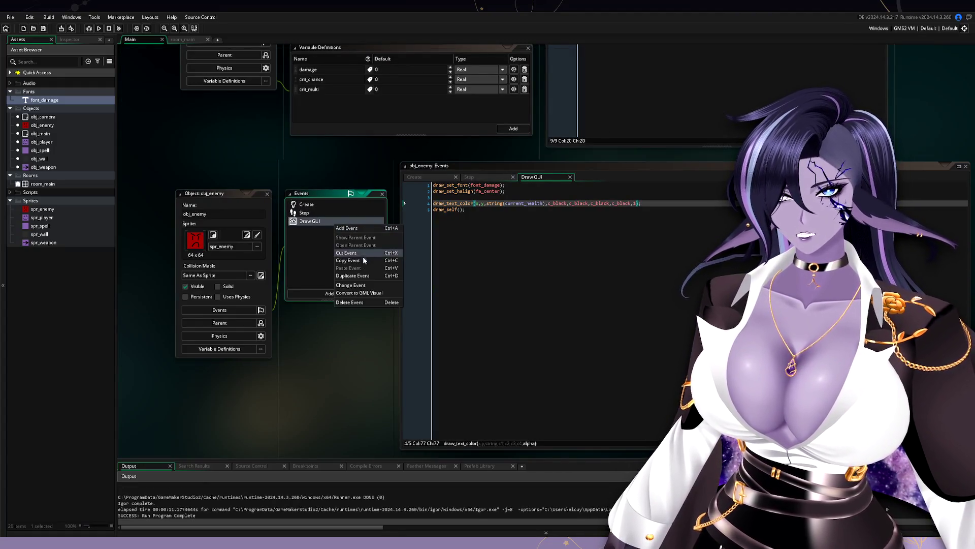
click(366, 286)
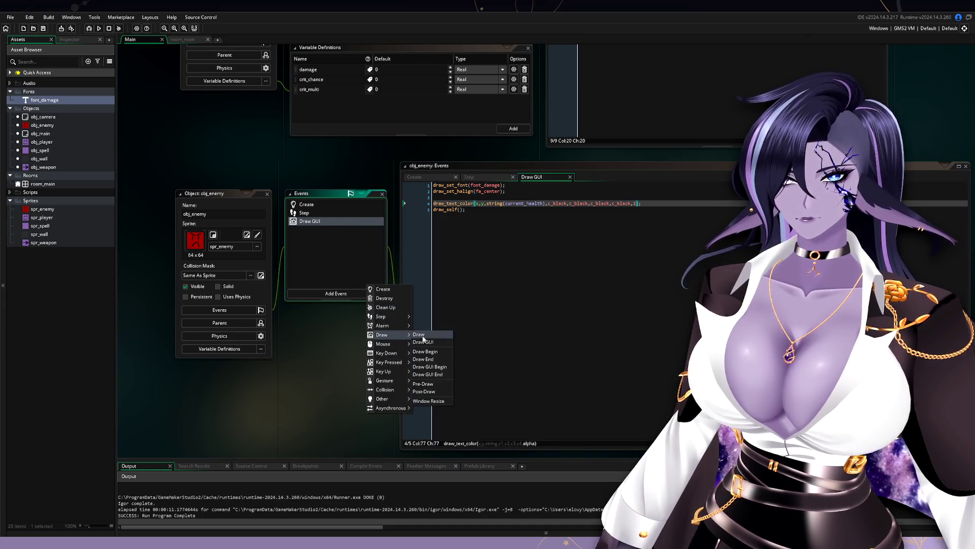
click(420, 334)
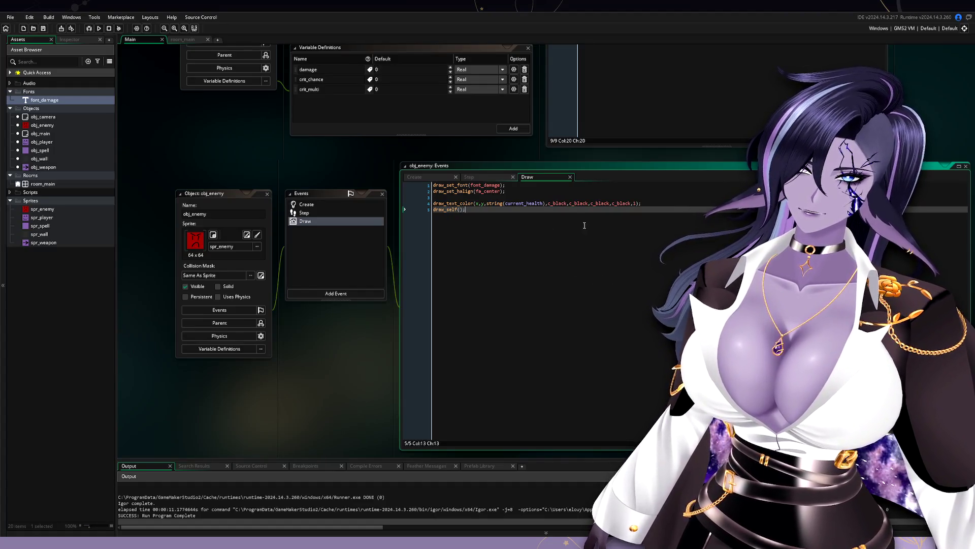
Step: Run the game to see the 100 health labels, close it, and resume editing after draw_self()
click(540, 204)
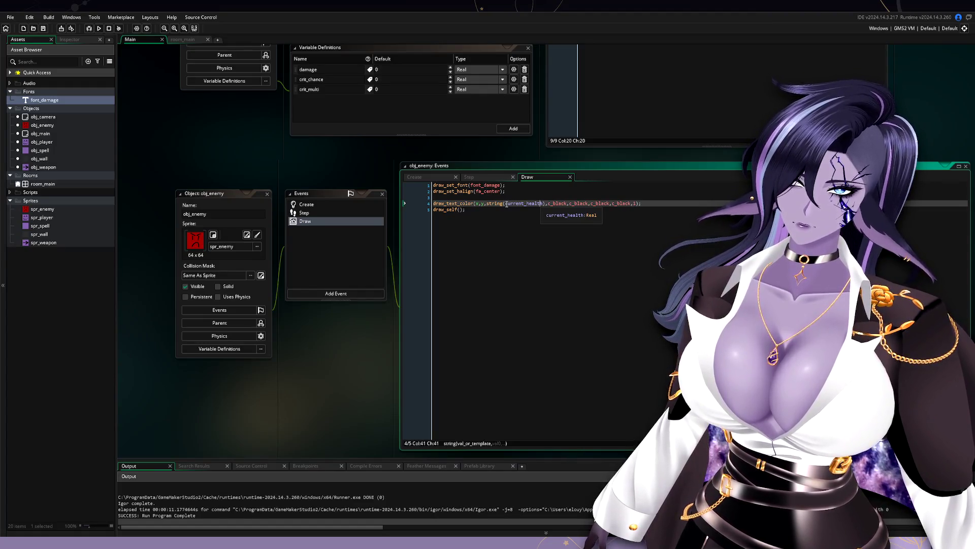
click(465, 218)
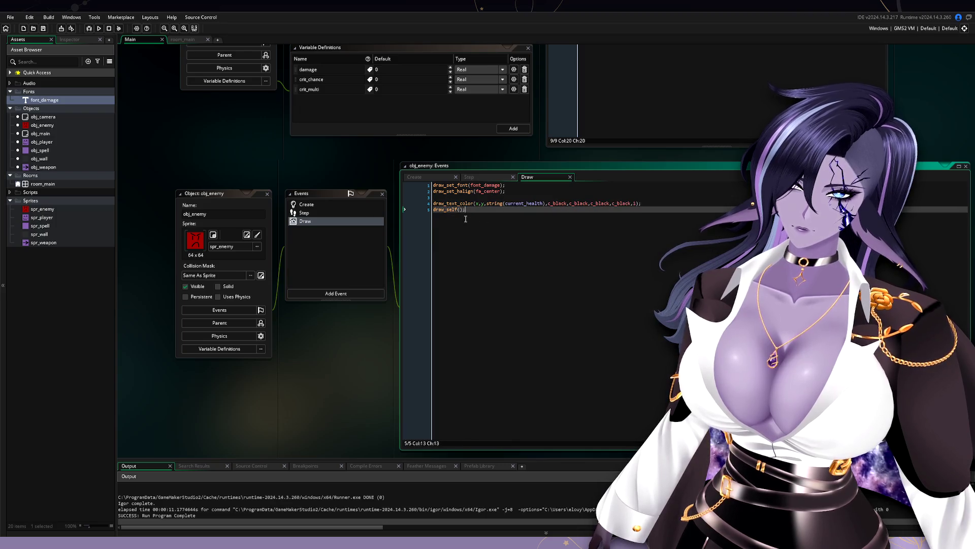
click(99, 28)
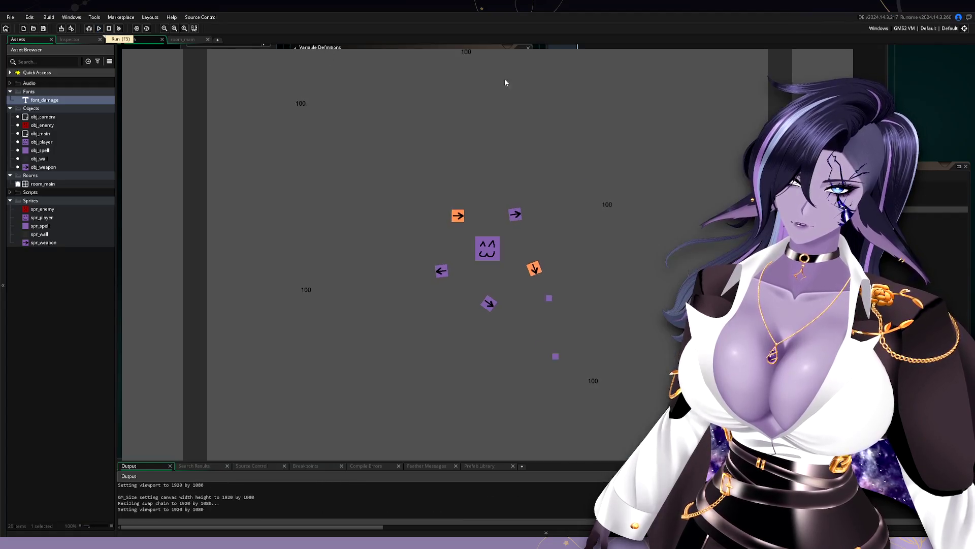
key(Escape)
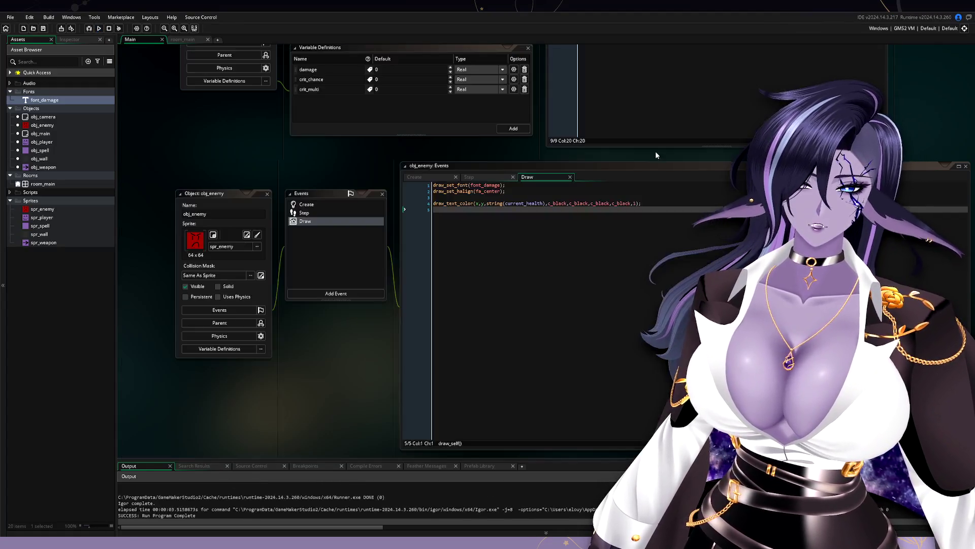
click(490, 210)
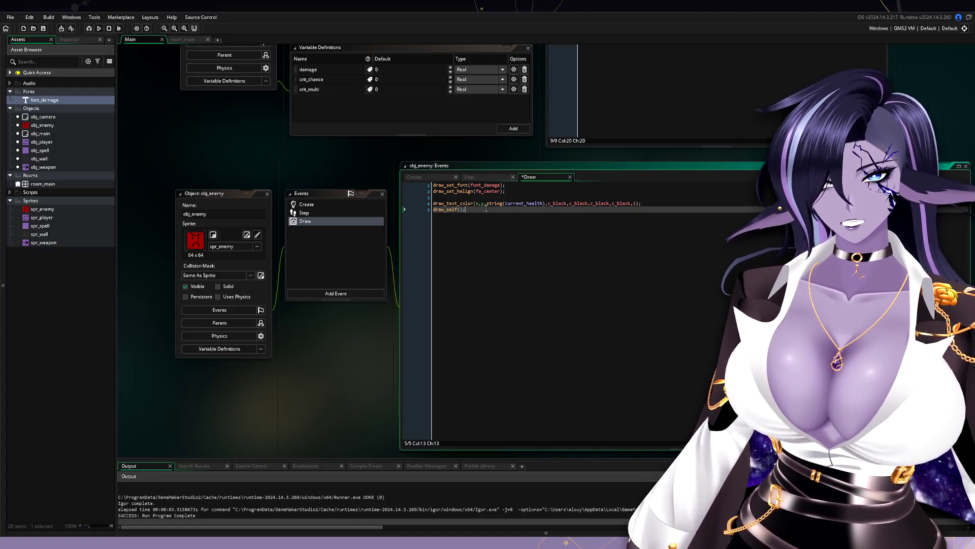
Step: Save the Draw code and delete the stray 48 after draw_self() on line 5
click(481, 204)
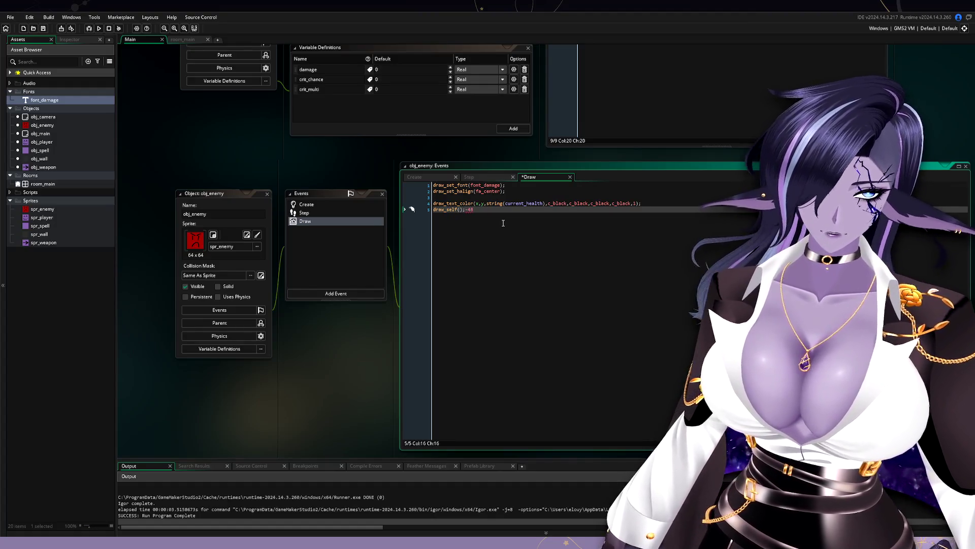
key(F5)
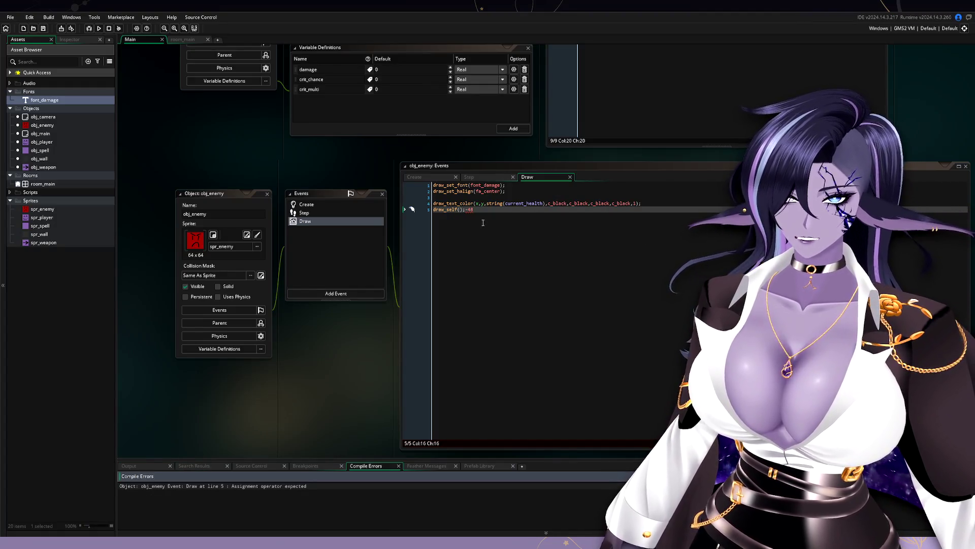
drag(483, 222, 468, 222)
click(485, 203)
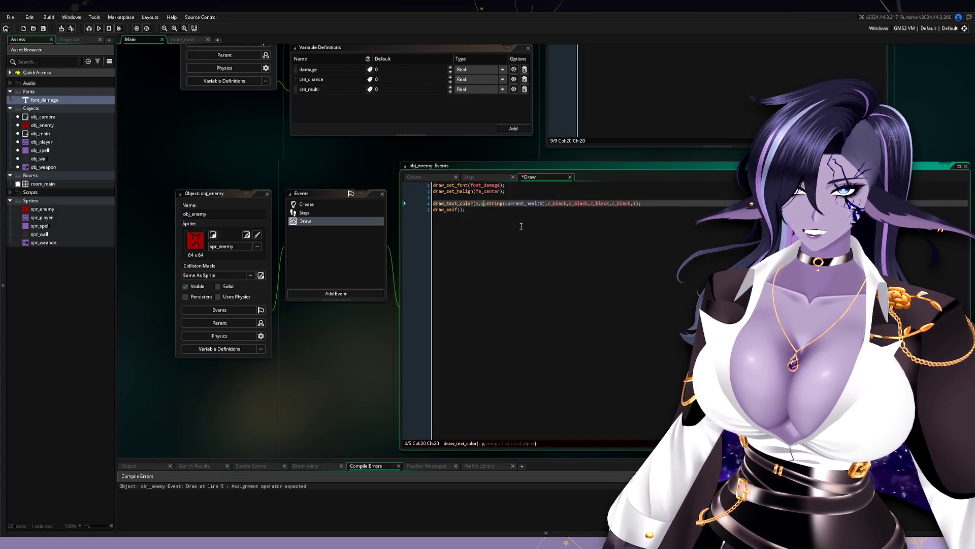
Step: Test-run the game twice to check the raised health text, then begin editing the y-64 offset
click(99, 29)
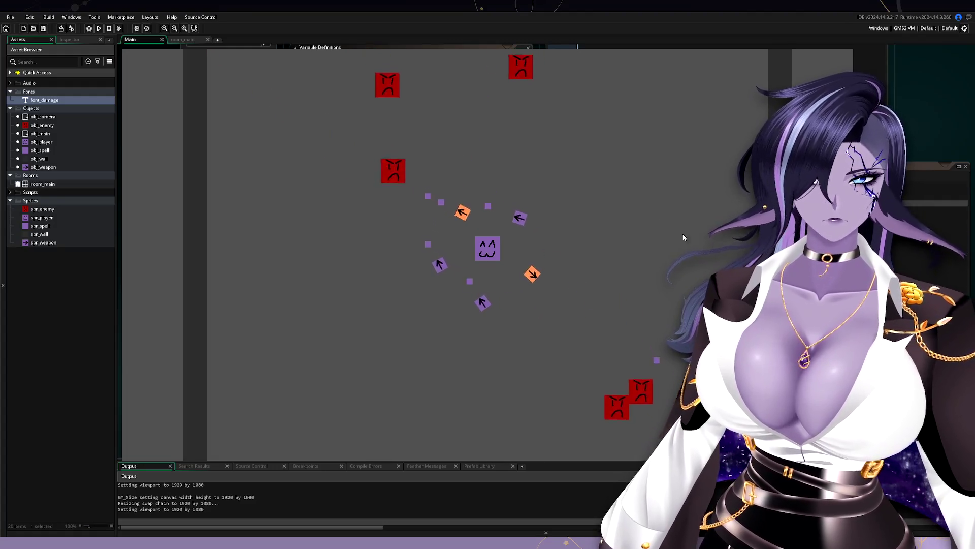
key(Escape)
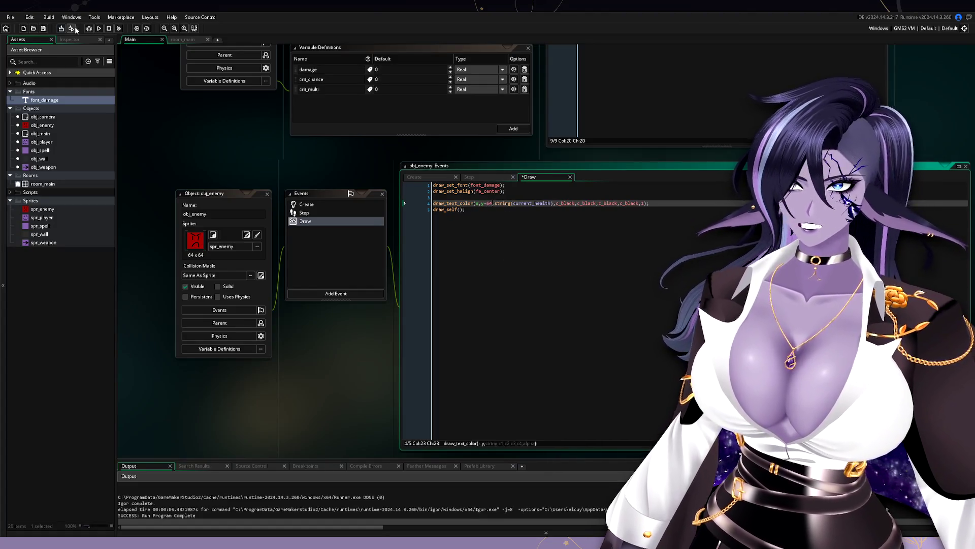
key(F5)
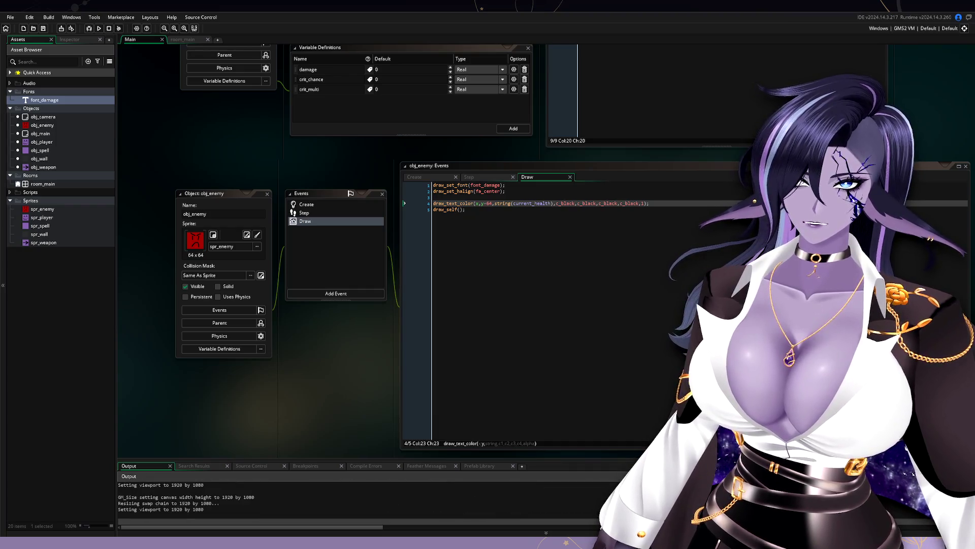
key(Escape)
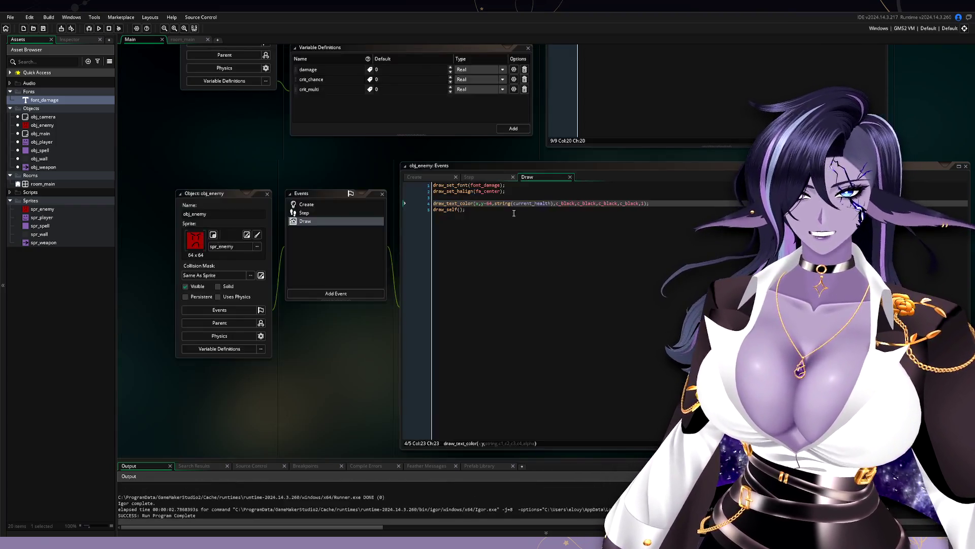
click(490, 203)
key(BackSpace)
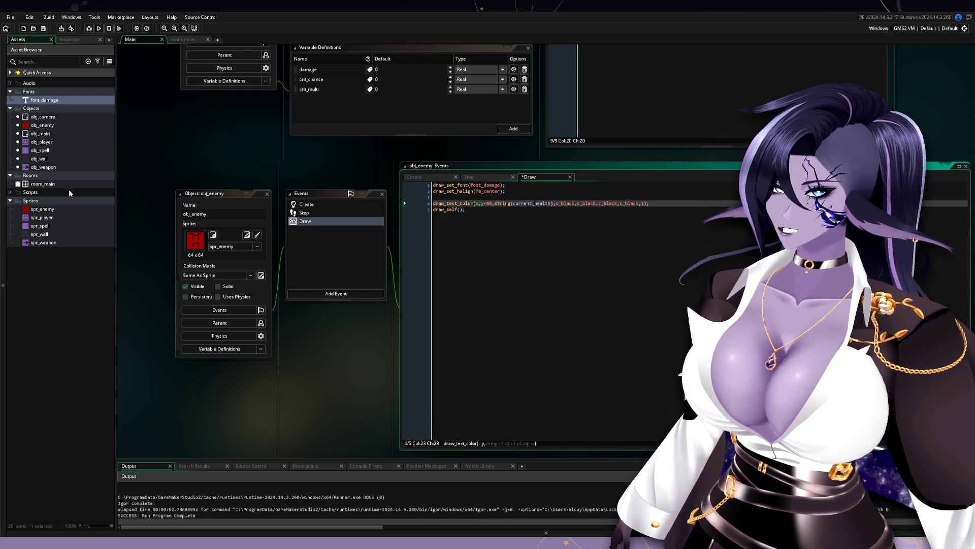
Step: Set font_damage to Metal Mania at size 16 and launch the game to test it
double_click(74, 99)
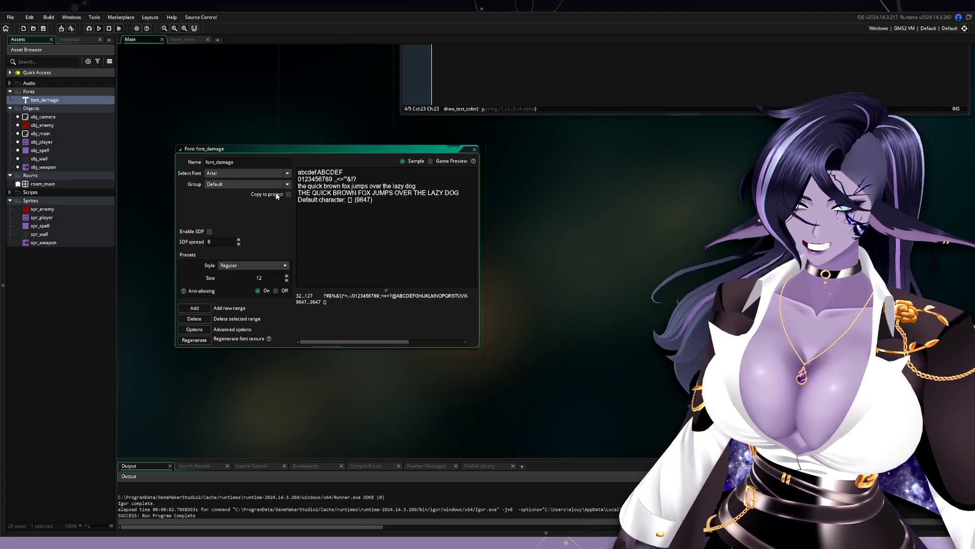
click(233, 173)
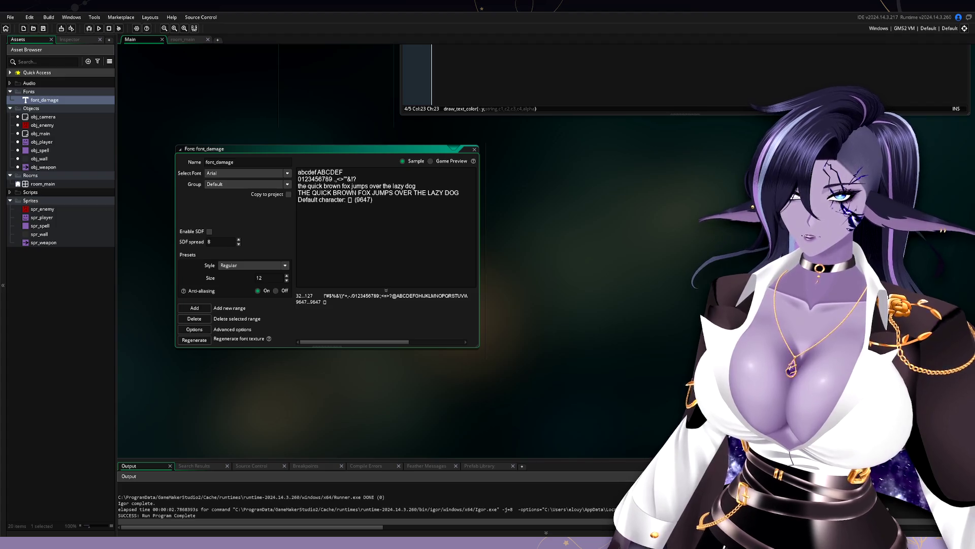
click(243, 173)
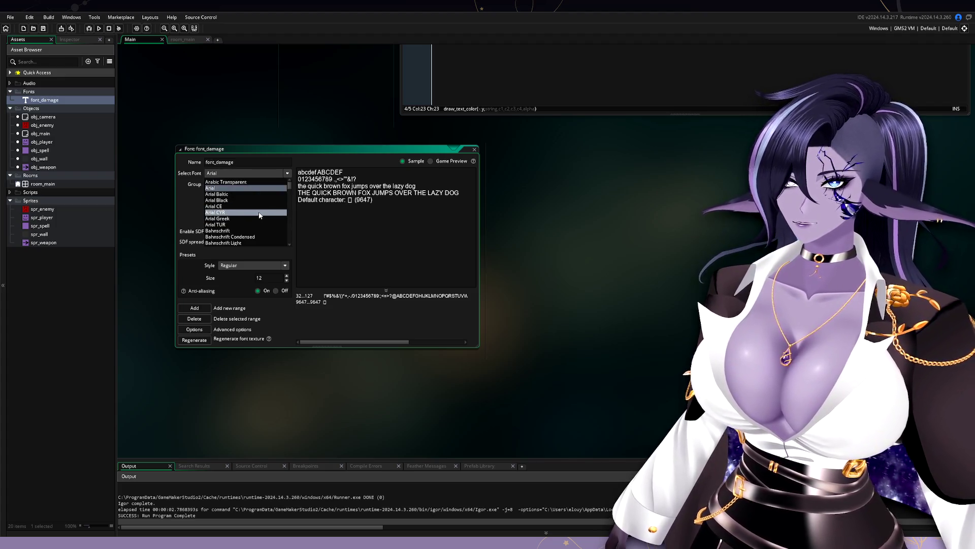
scroll(291, 215, down, 5)
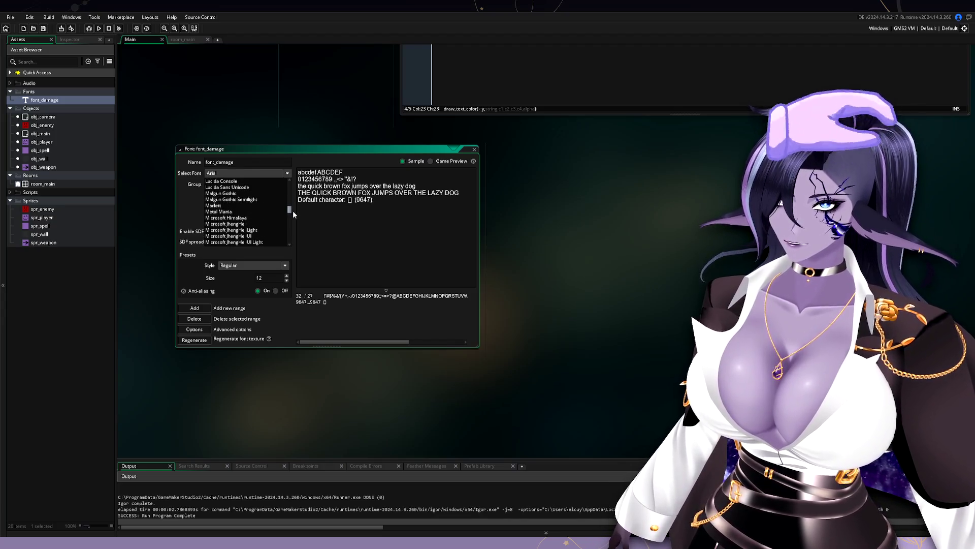
click(265, 212)
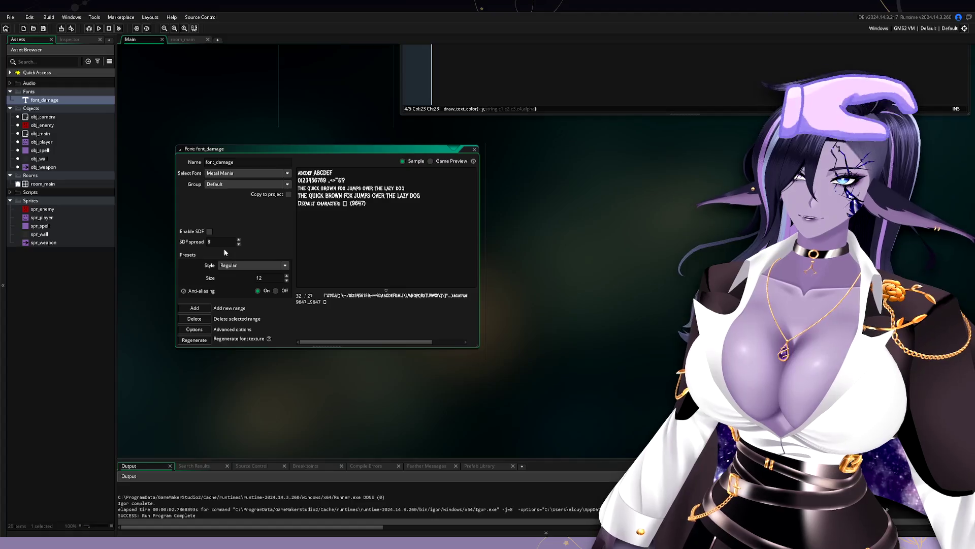
click(287, 277)
click(288, 276)
click(288, 276)
click(287, 277)
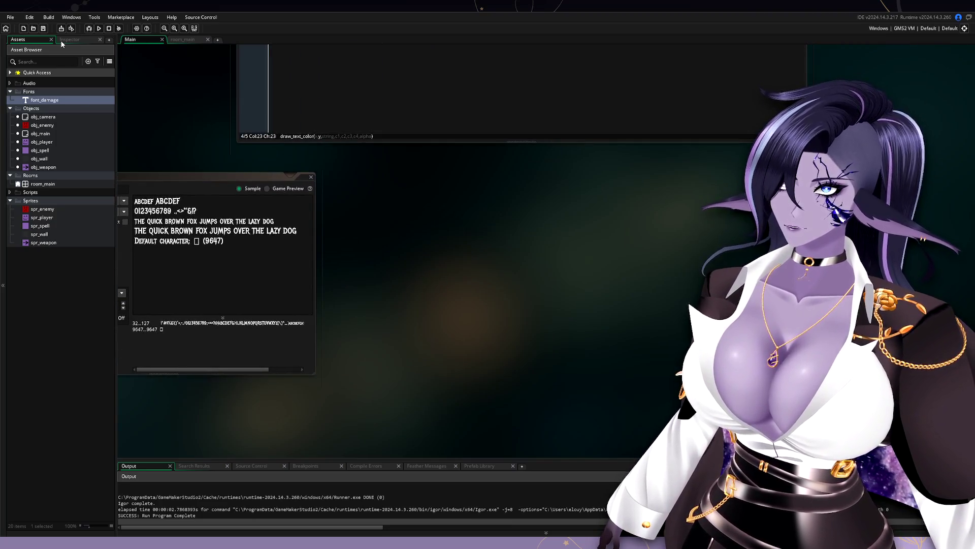
click(98, 28)
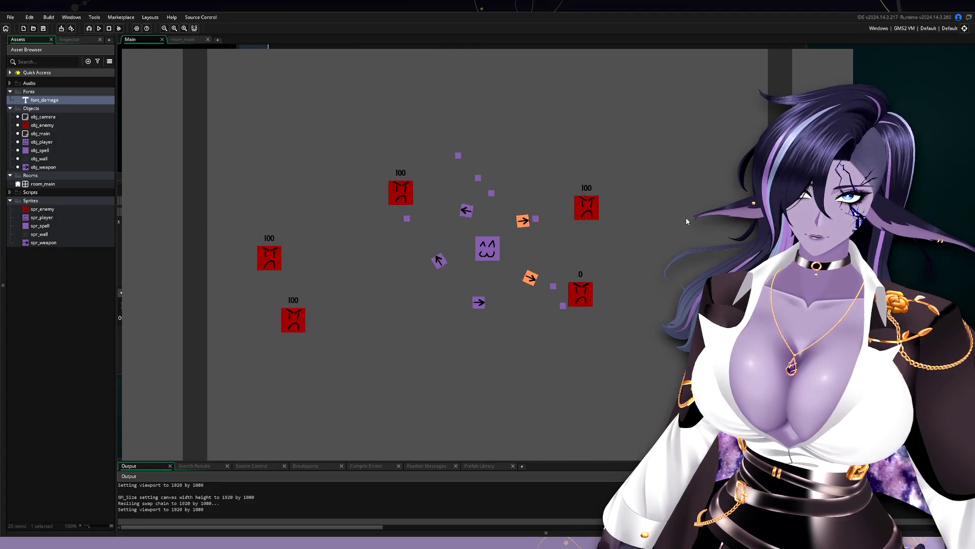
Step: Walk the player around with WASD so spells hit enemies, dropping their health to 90, 80, 70
key(d)
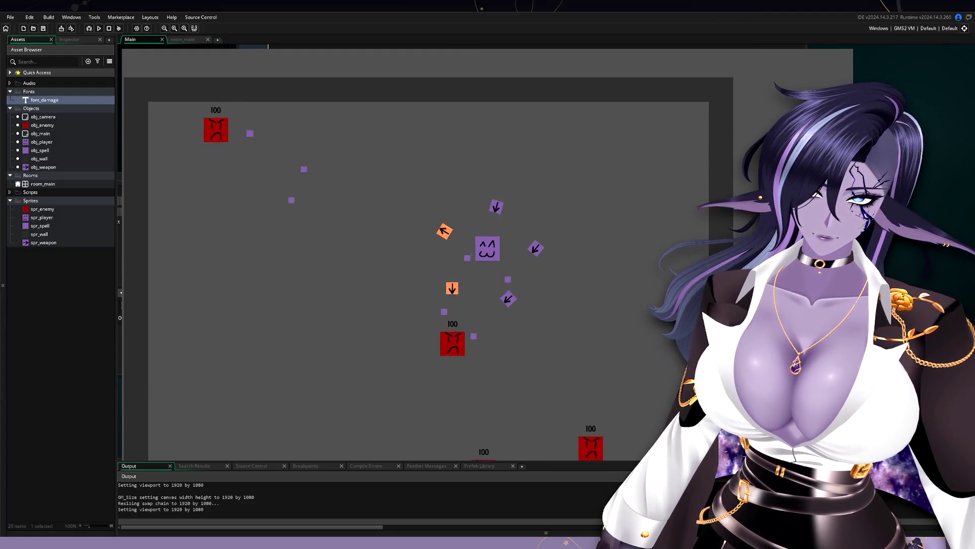
key(a)
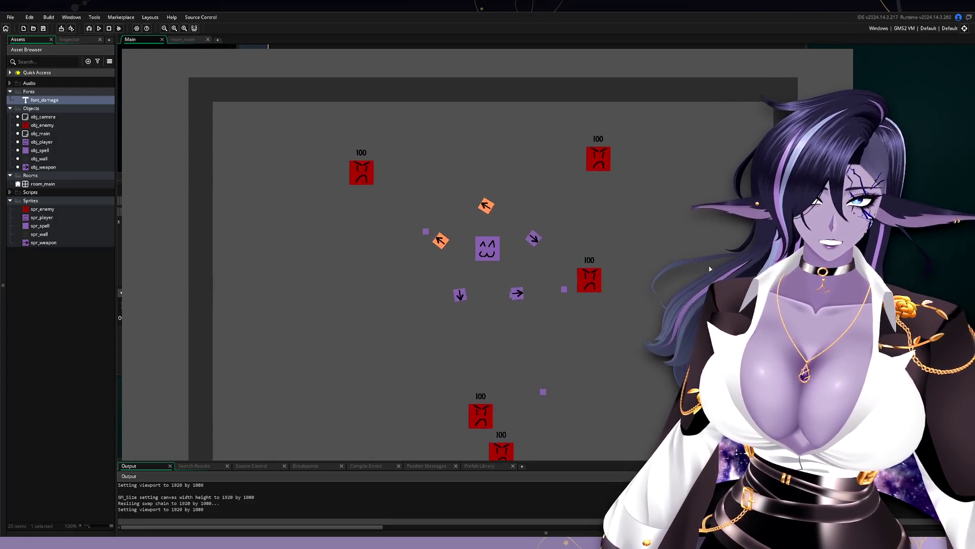
key(a)
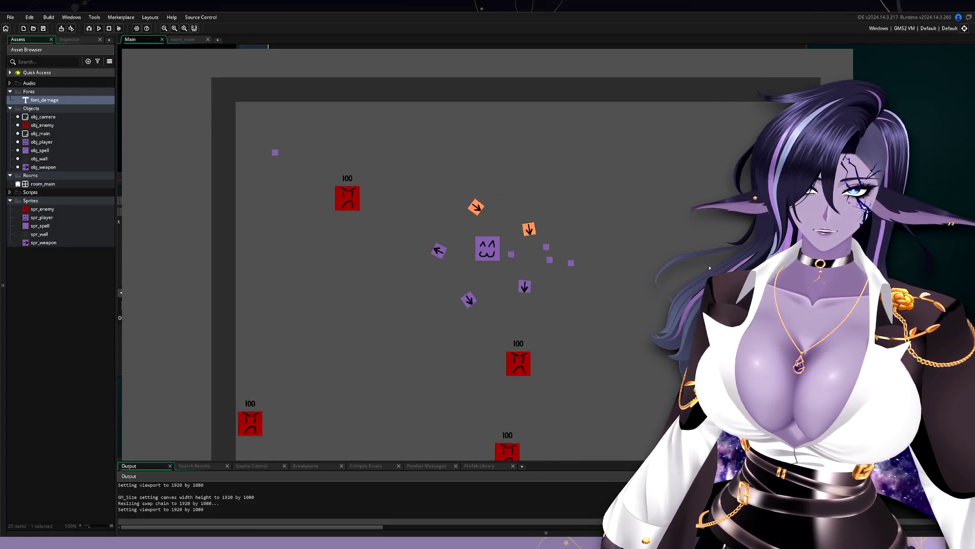
key(d)
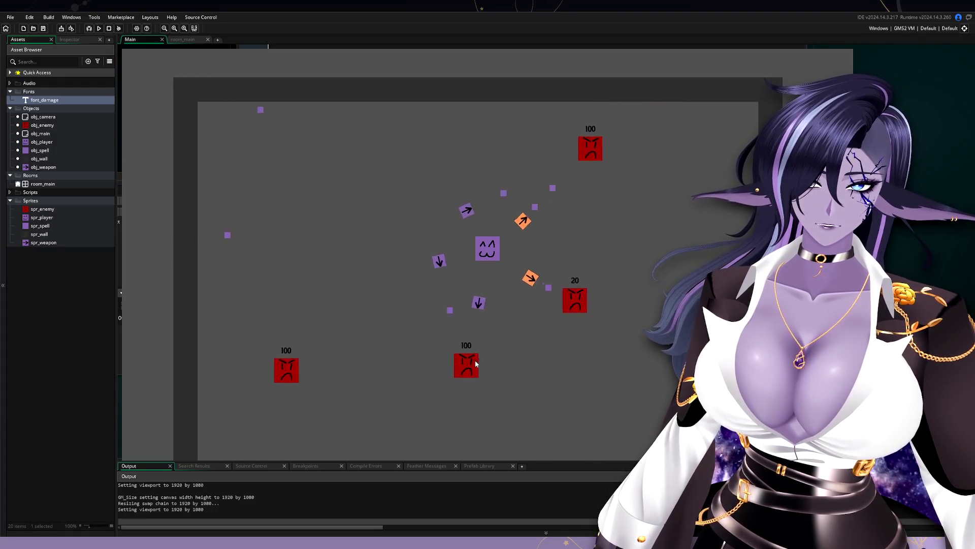
key(s)
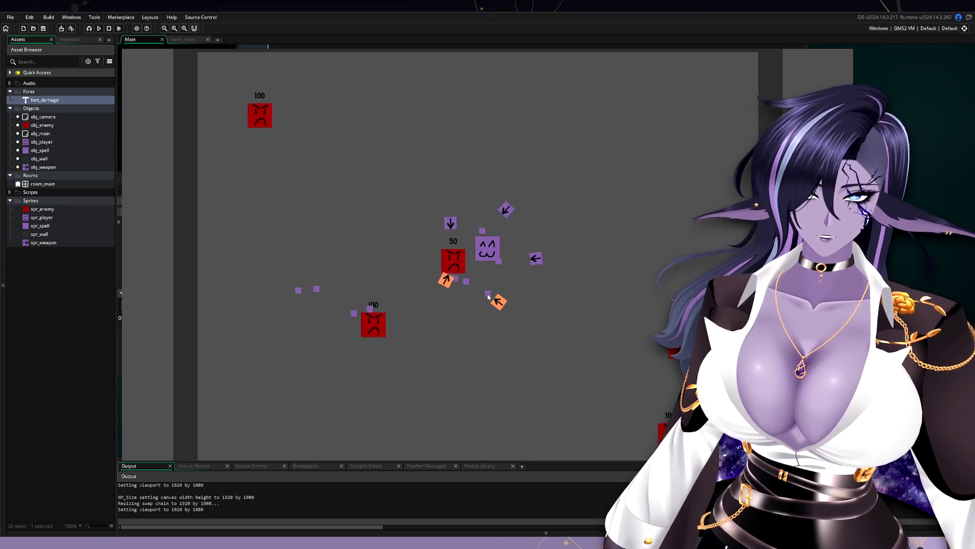
key(d)
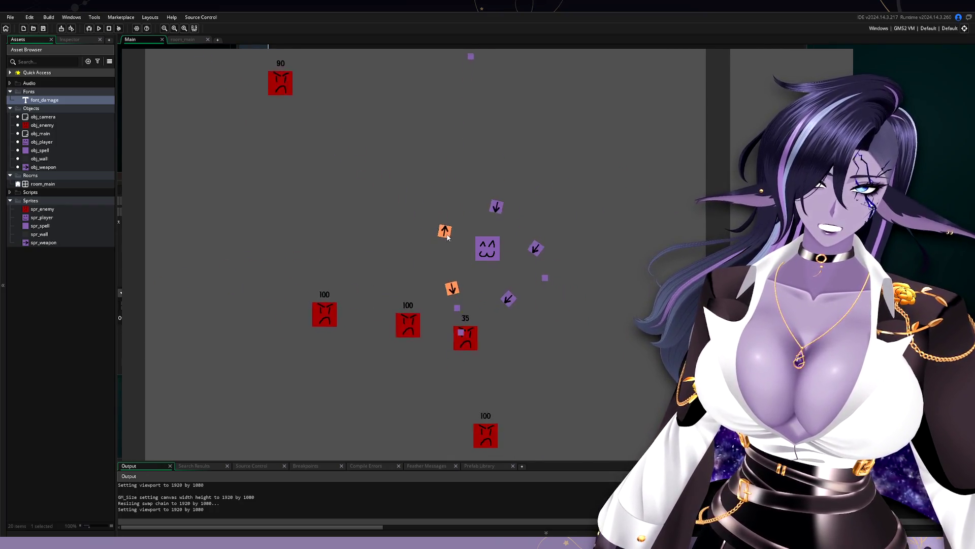
key(d)
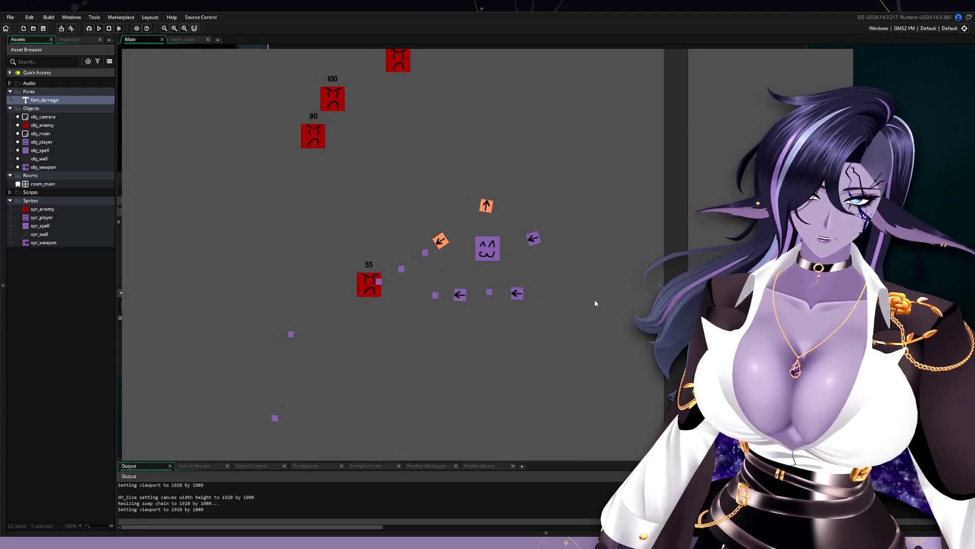
key(a)
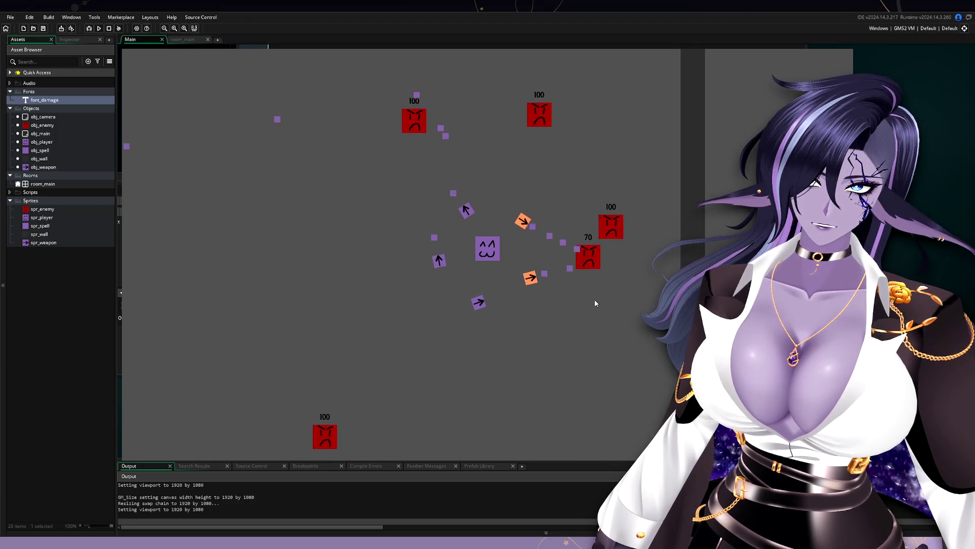
key(a)
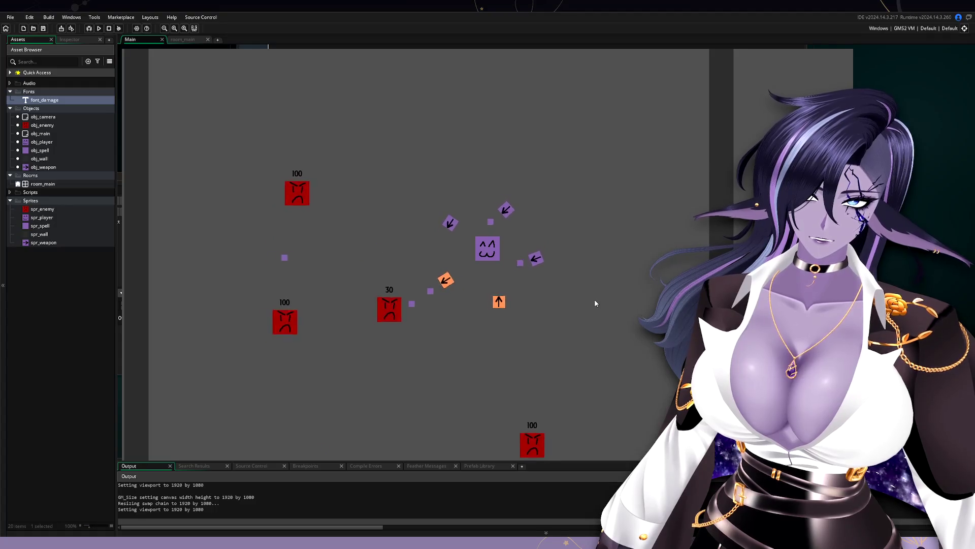
key(d)
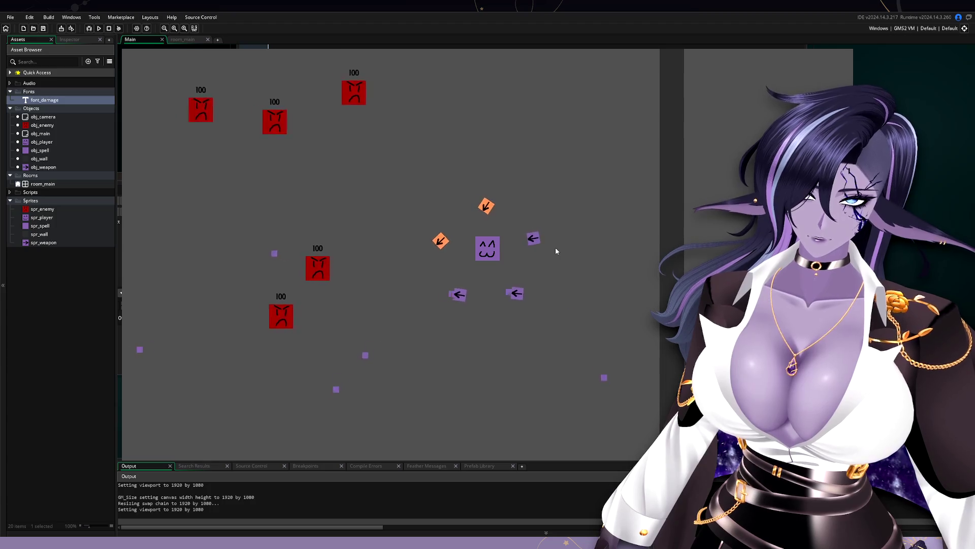
key(d)
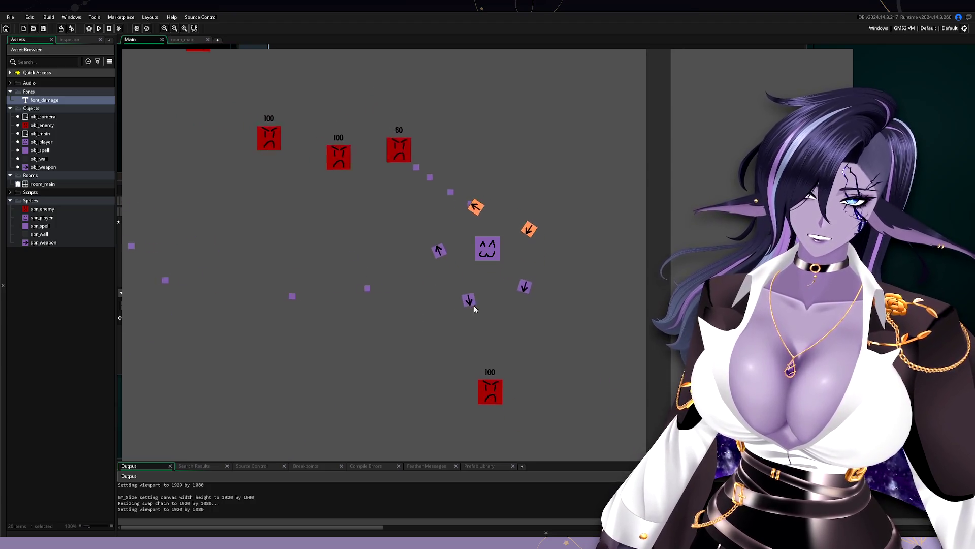
key(a)
key(d)
key(a)
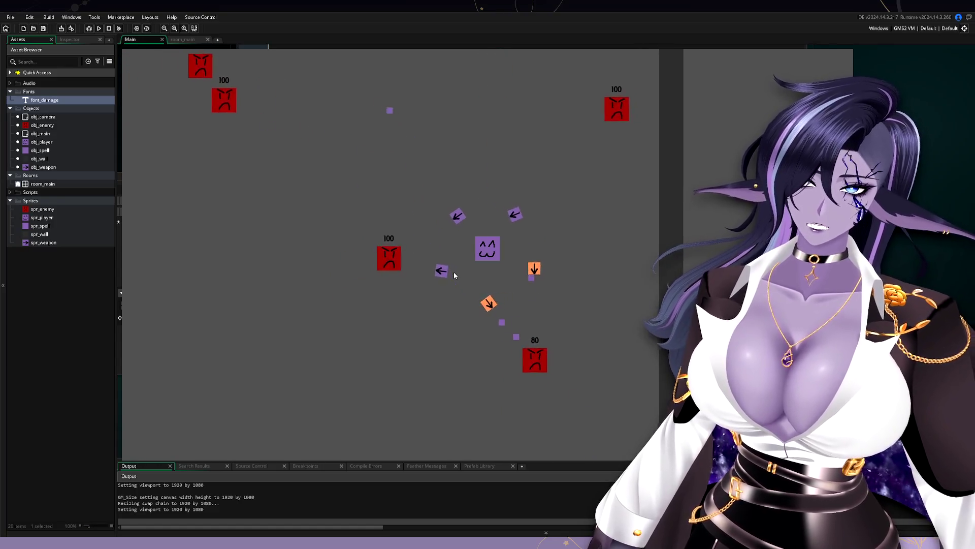
key(a)
key(w)
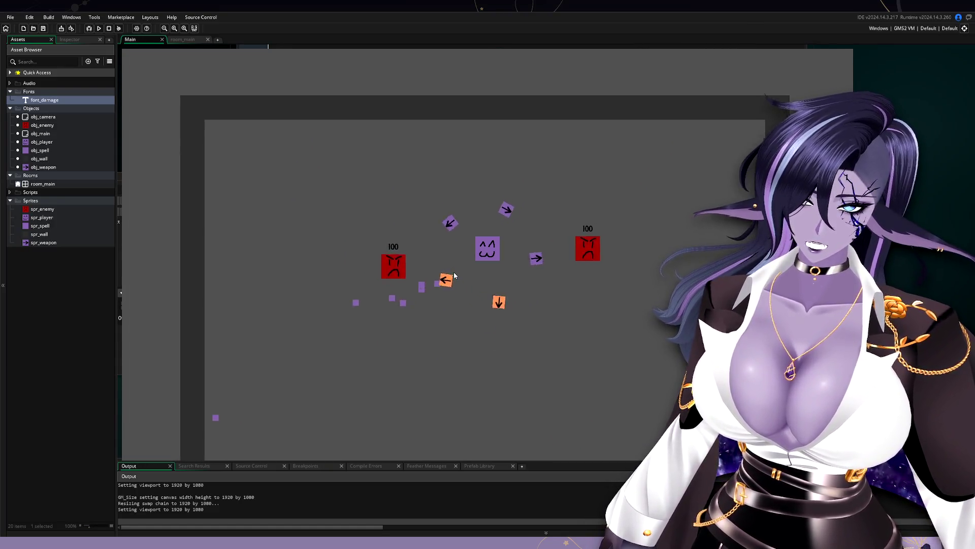
key(s)
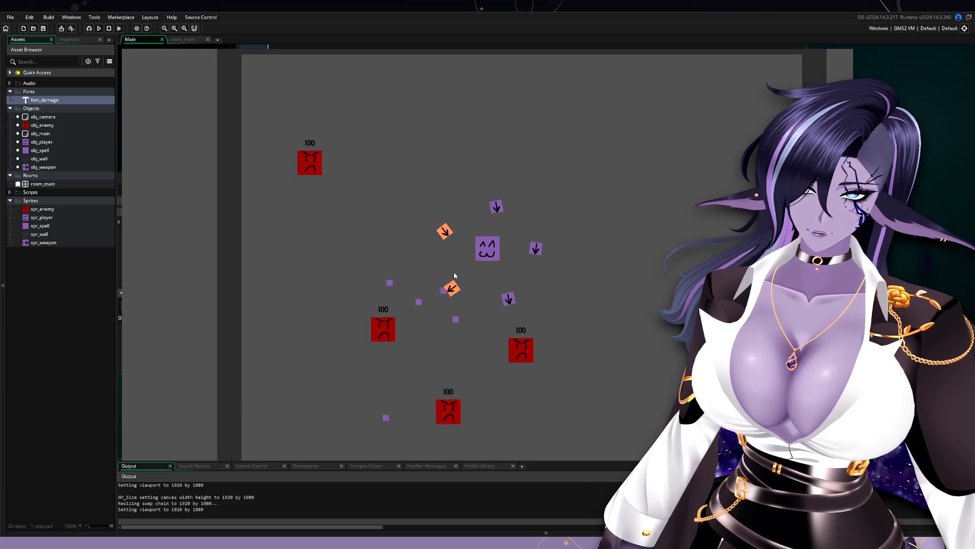
key(d)
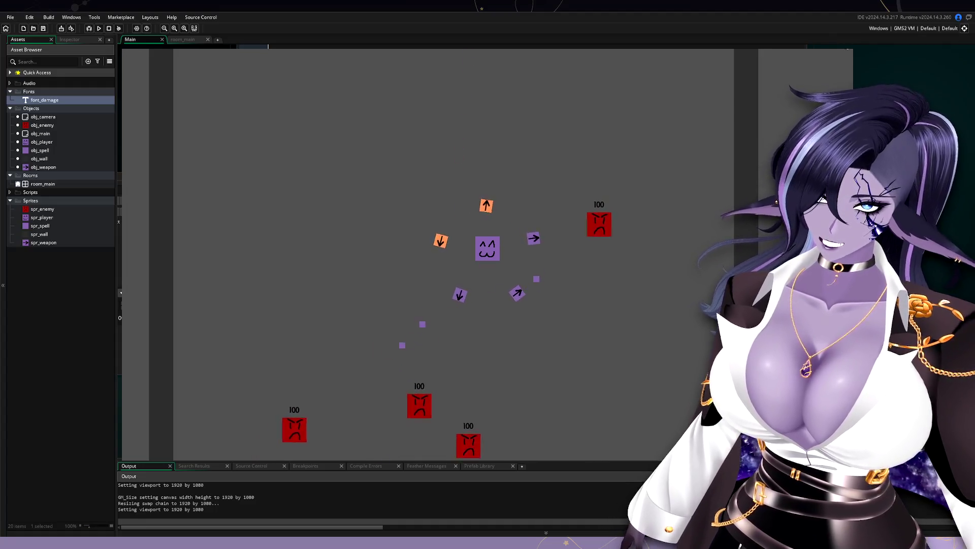
Step: Stop the running test game with Escape to return to the IDE
key(Escape)
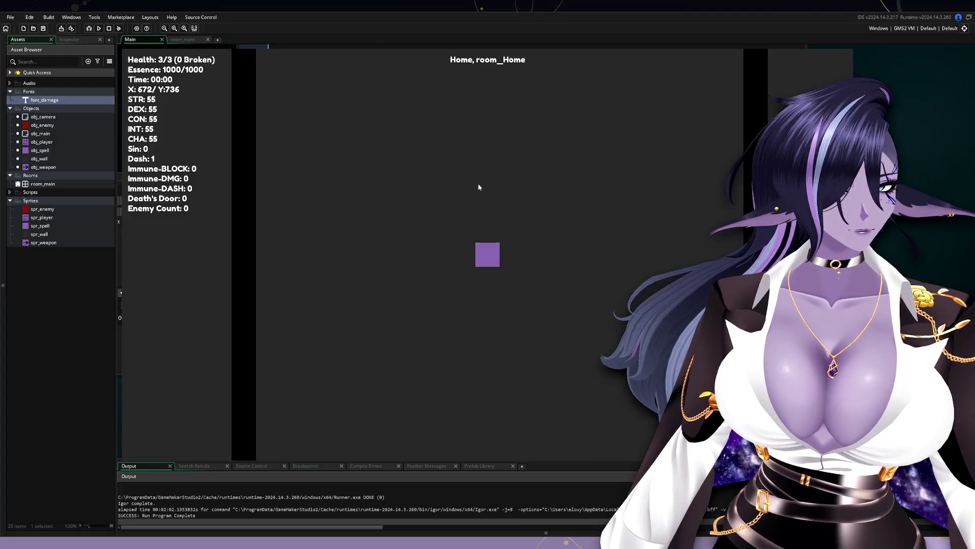
Step: Walk through room_Clearing_01 into room_Combat_03, clearing its enemies with spells and grabbing the Diamond
key(w)
key(a)
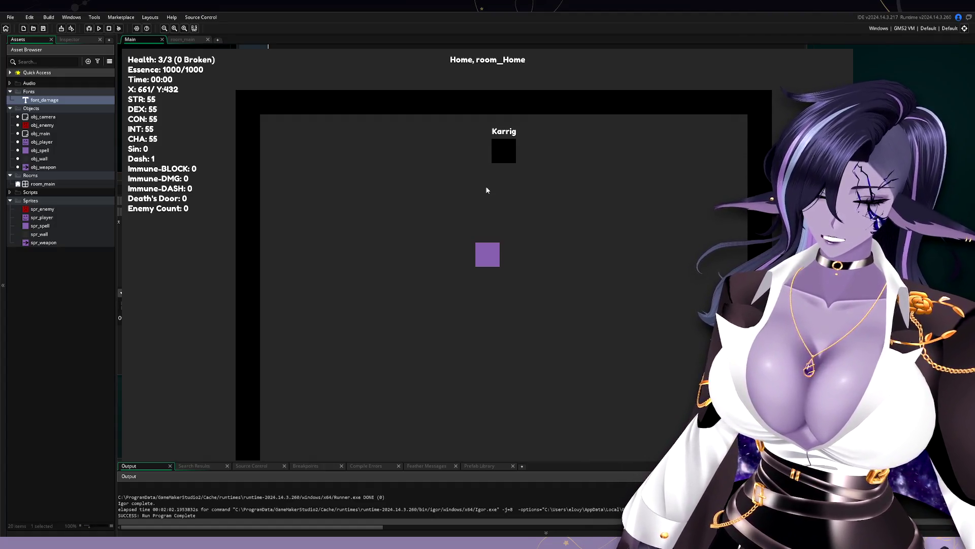
key(w)
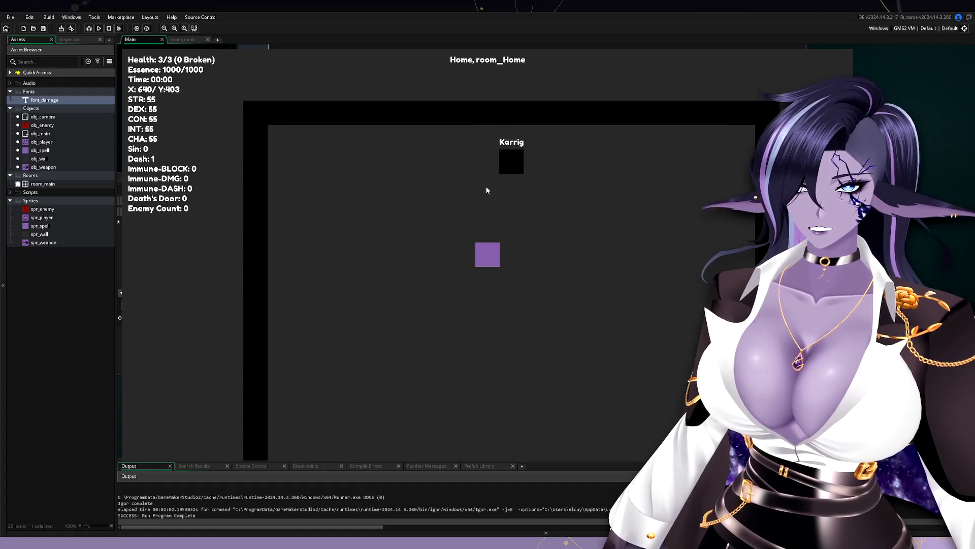
key(space)
key(w)
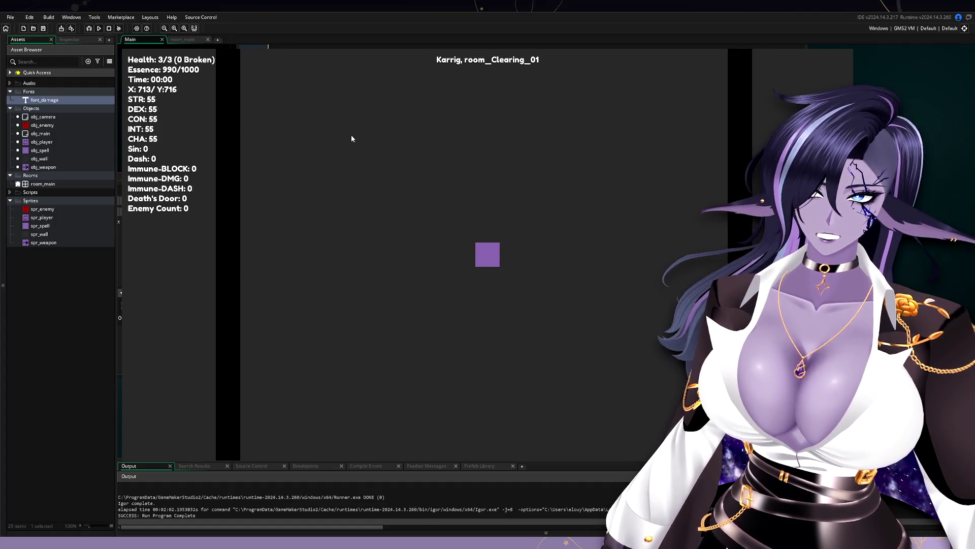
click(636, 190)
click(727, 213)
key(w)
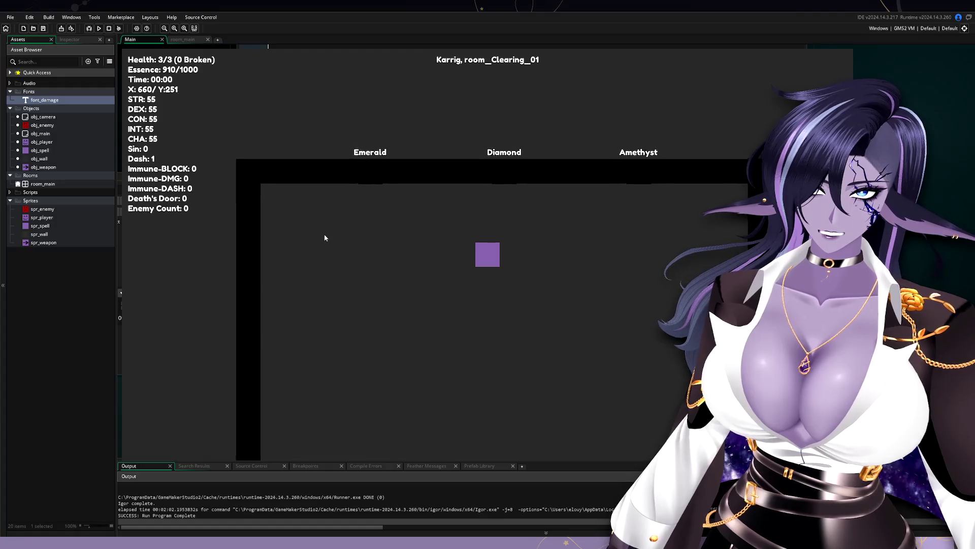
key(w)
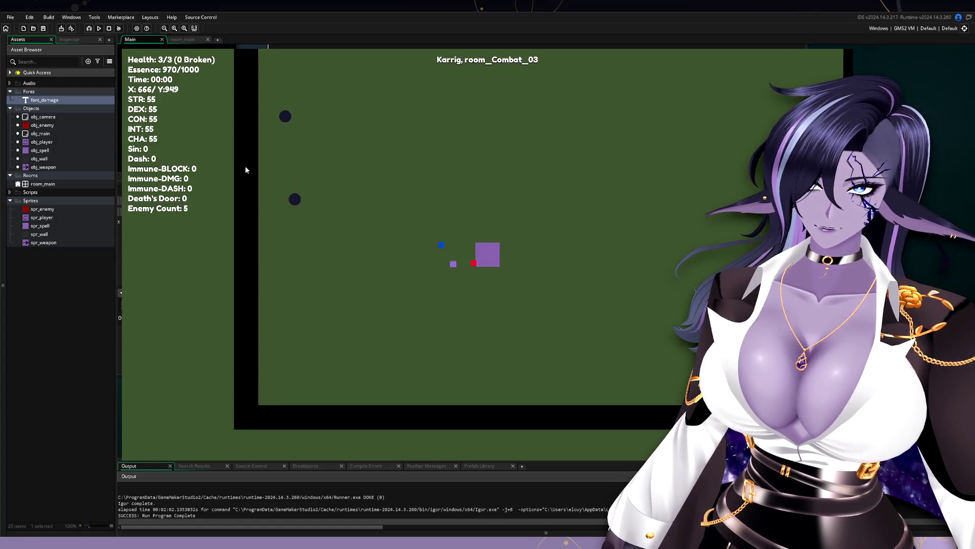
click(244, 166)
click(272, 196)
key(d)
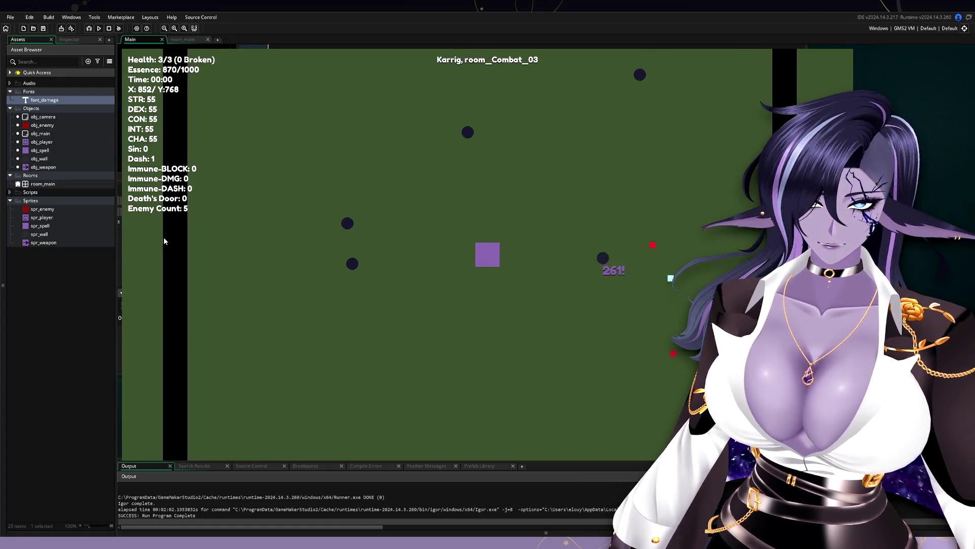
click(164, 237)
click(285, 147)
key(a)
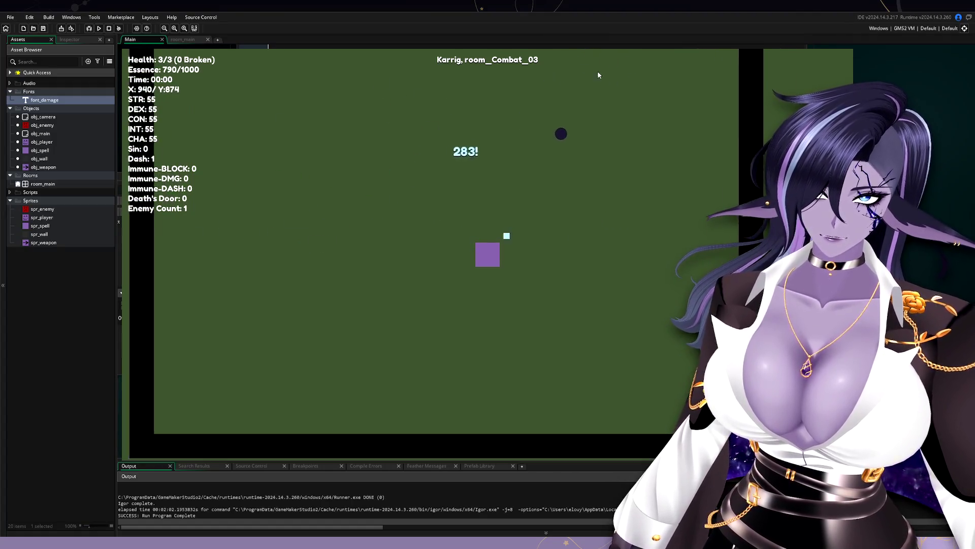
click(678, 200)
click(565, 144)
key(a)
key(w)
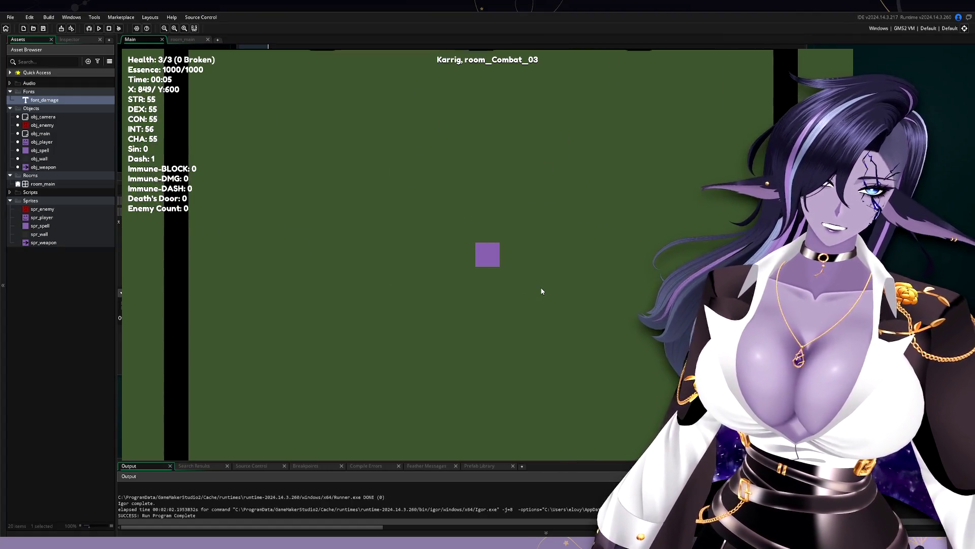
Step: Pass room_Trader_01 into room_Combat_01, defeat its enemies with spells and collect the Emerald
key(w)
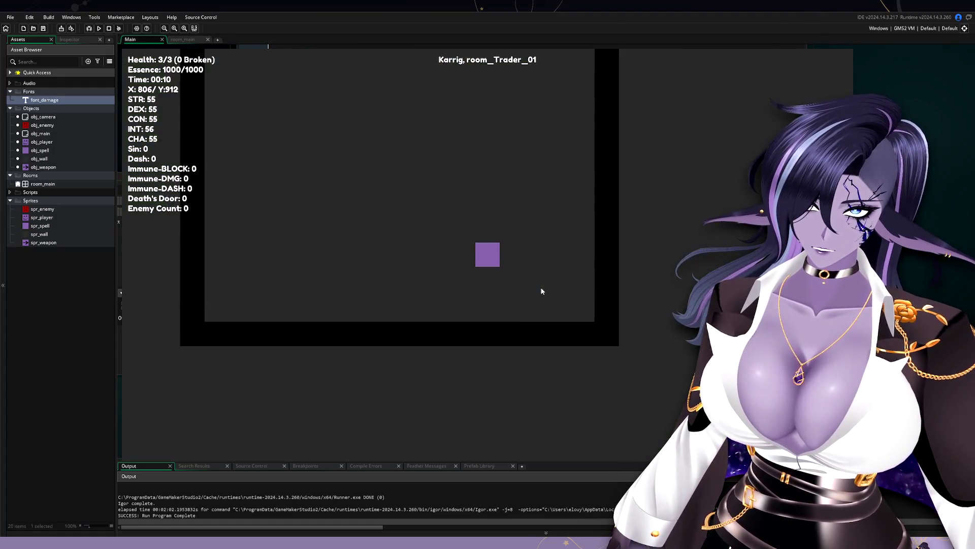
key(w)
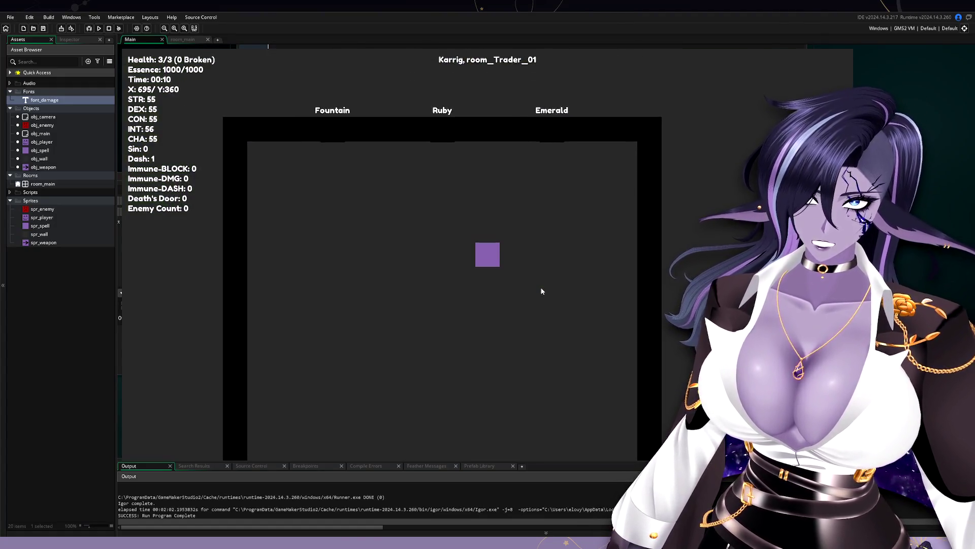
key(w)
click(540, 181)
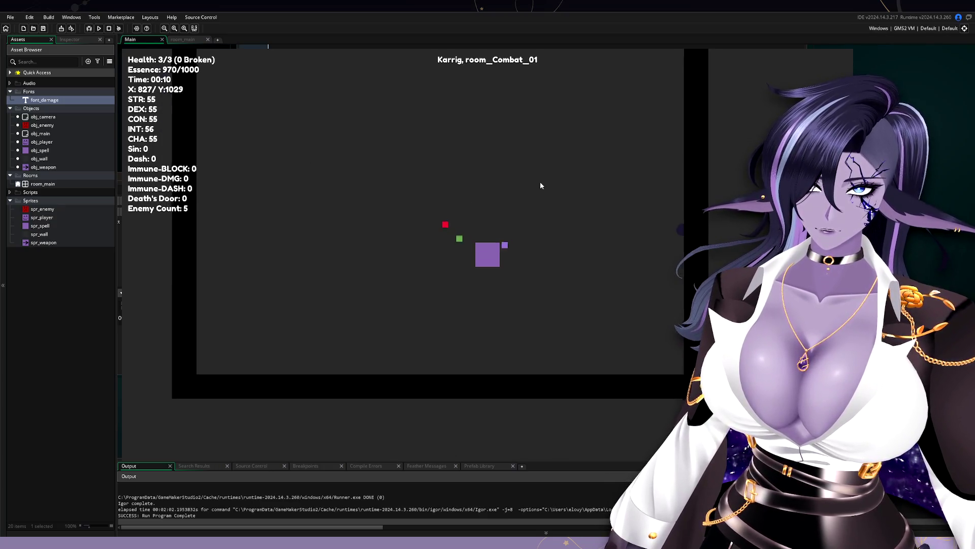
key(space)
key(d)
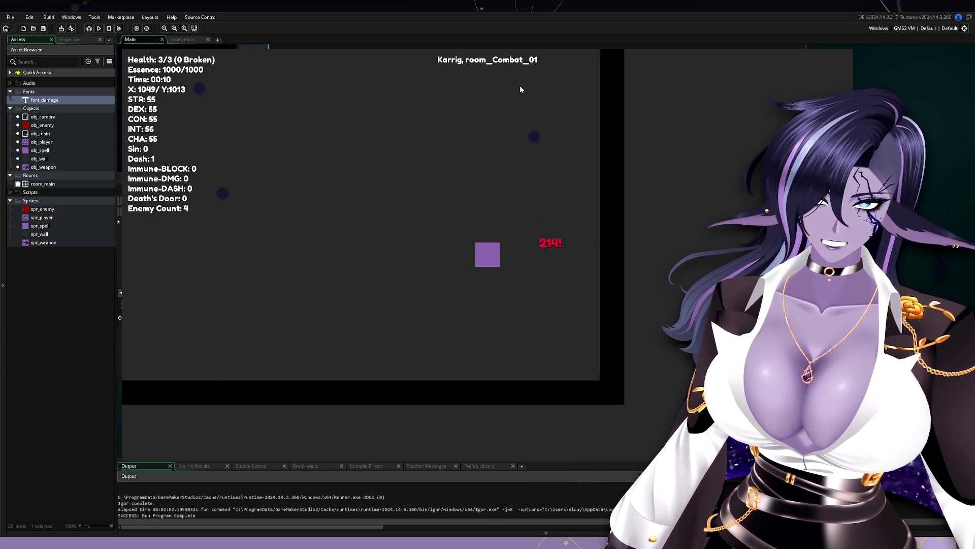
click(420, 115)
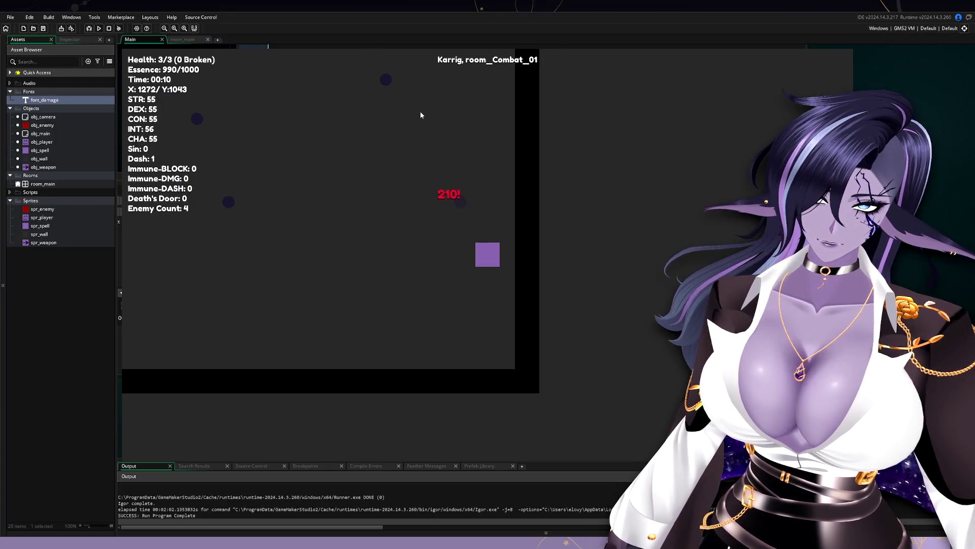
click(389, 93)
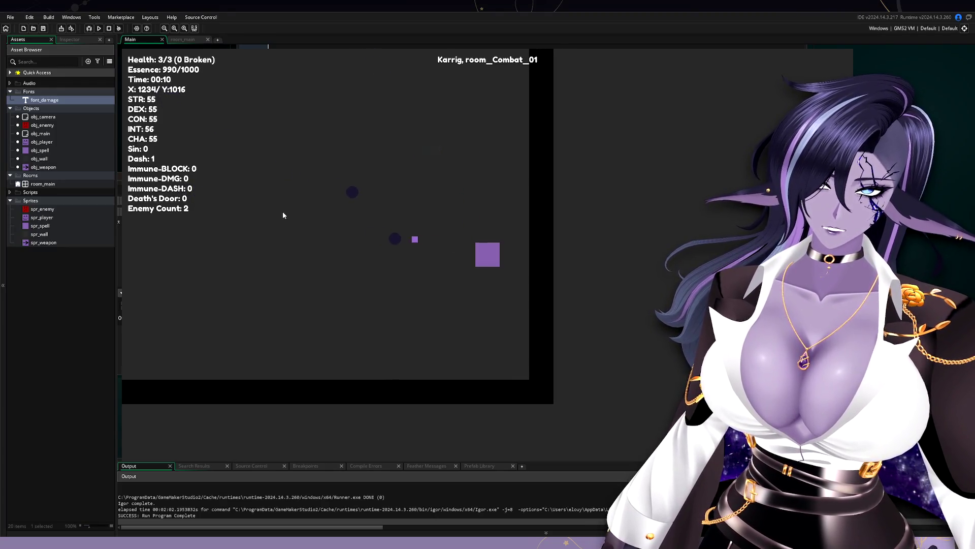
click(307, 165)
key(w+a)
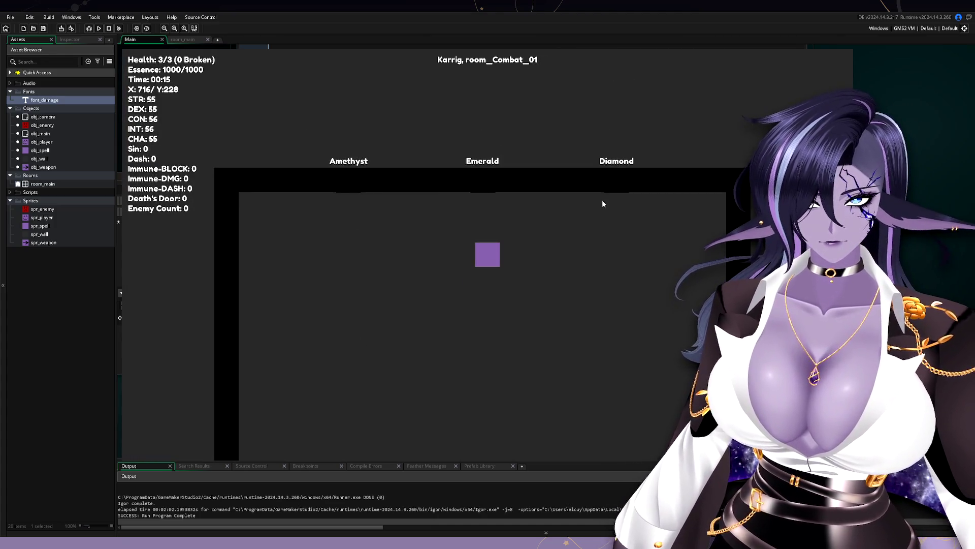
click(602, 200)
click(283, 174)
key(w+d)
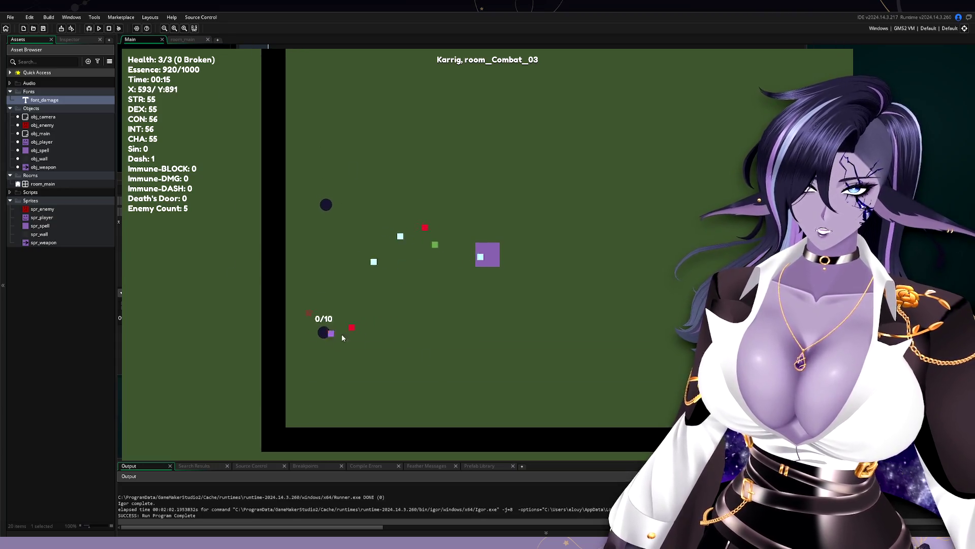
key(w+a)
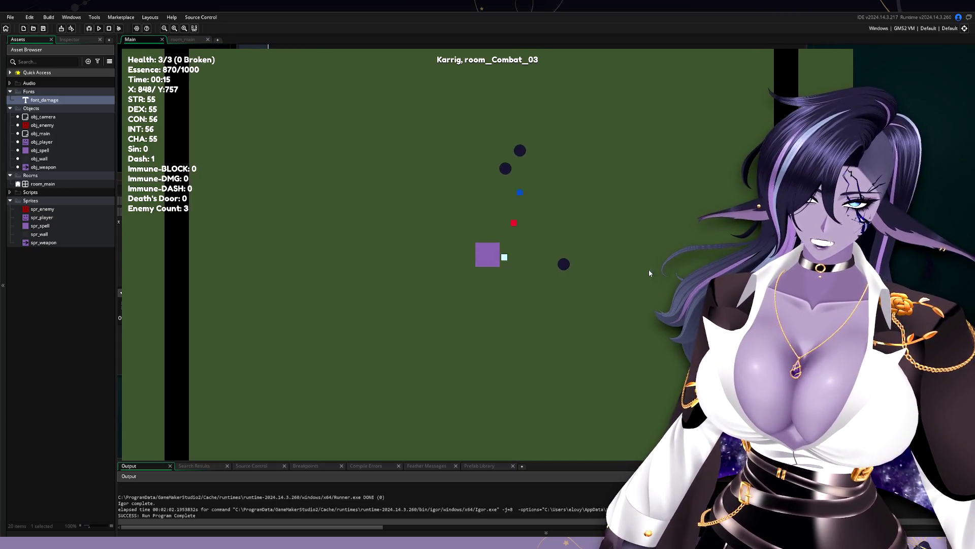
click(648, 269)
key(w+d)
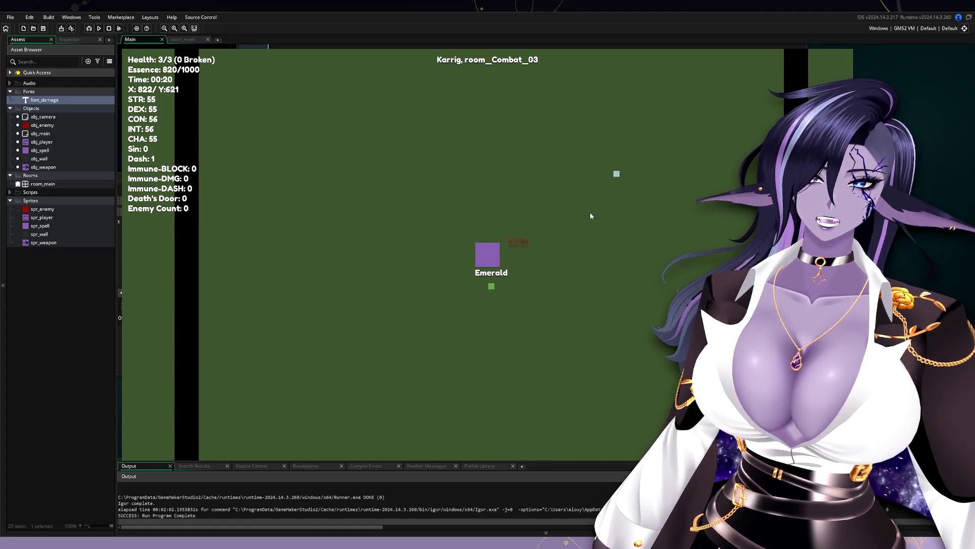
Step: Go through the Ruby door and clear the following combat rooms, watching the damage numbers
key(w)
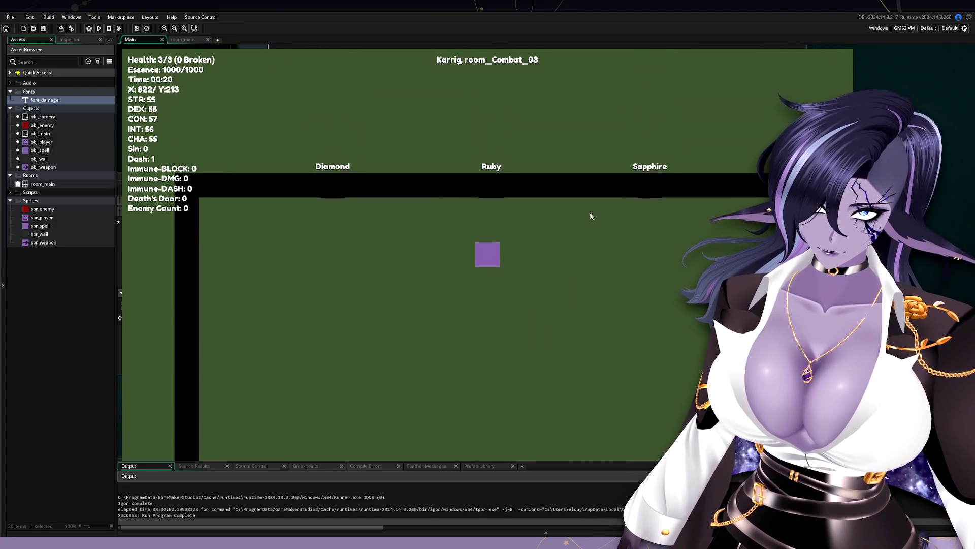
key(w+a)
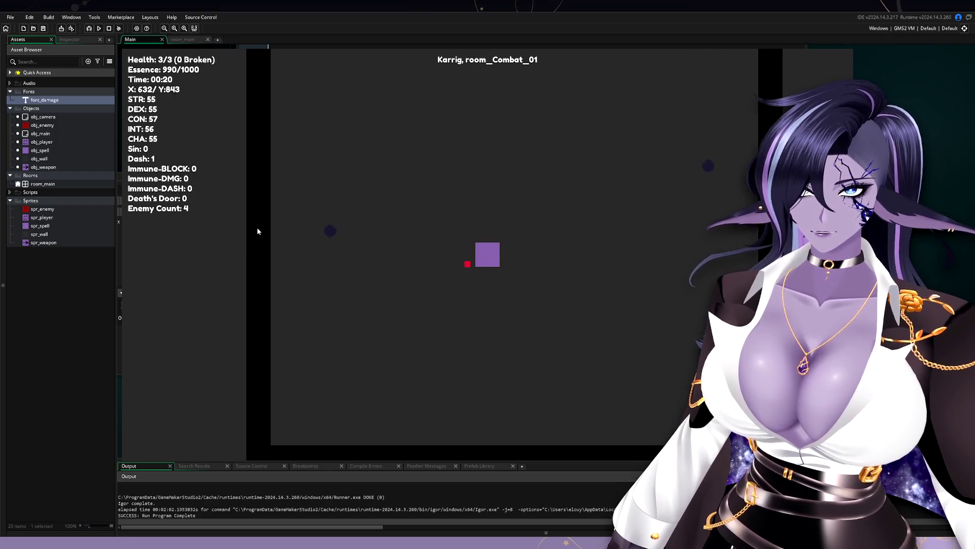
click(723, 236)
key(w)
click(485, 90)
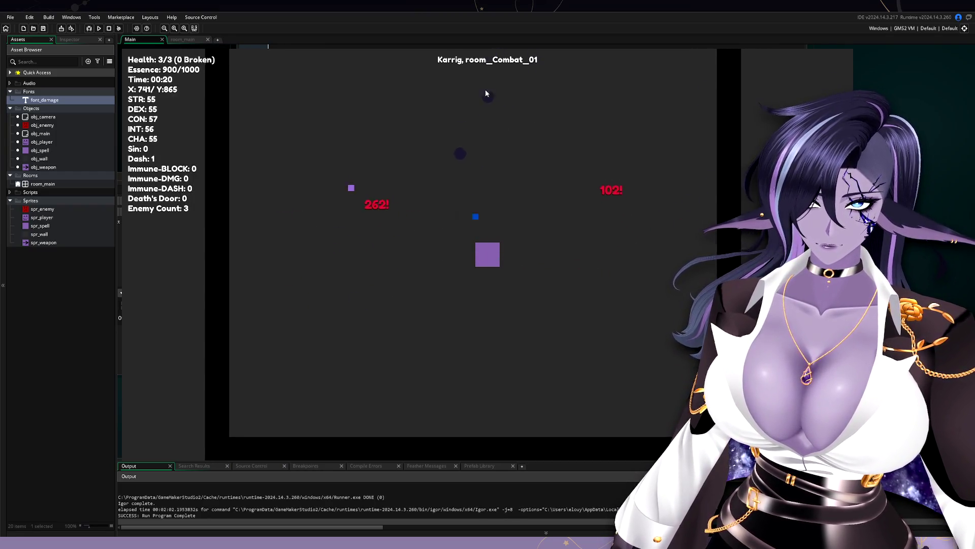
click(584, 93)
click(643, 245)
key(w)
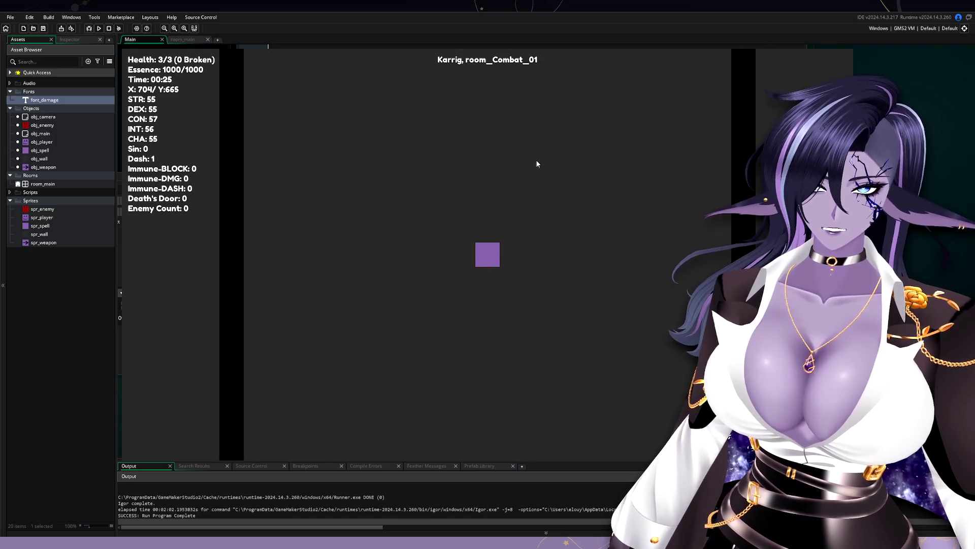
key(w)
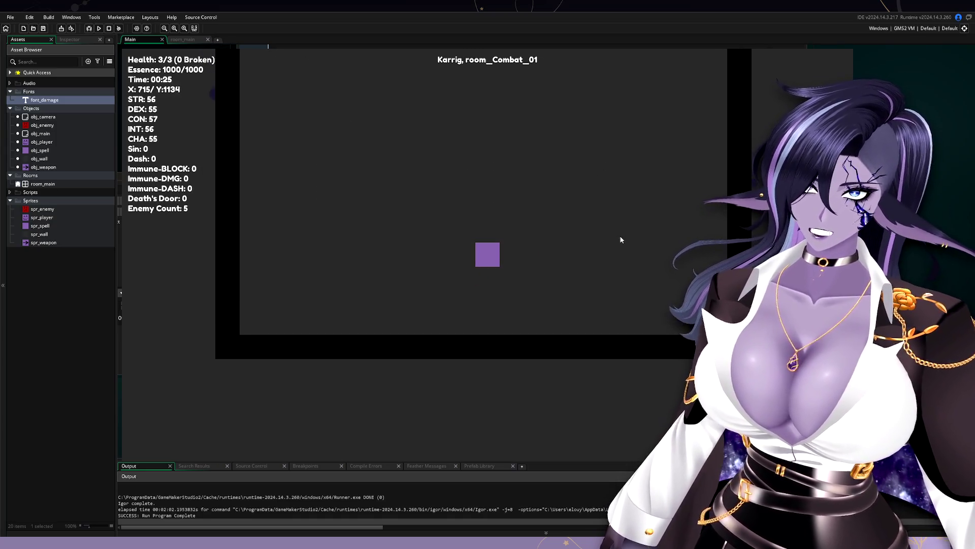
key(space)
key(w)
key(d)
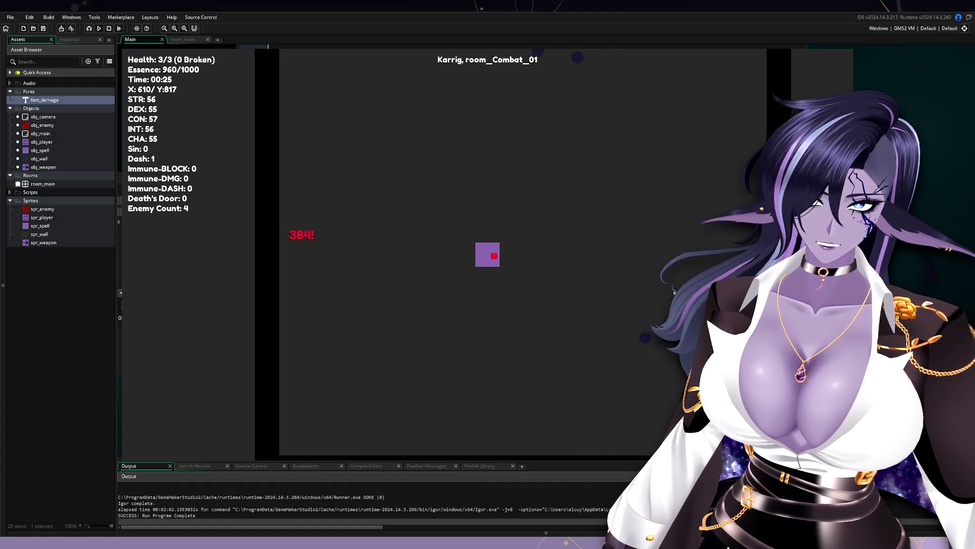
click(616, 353)
click(494, 196)
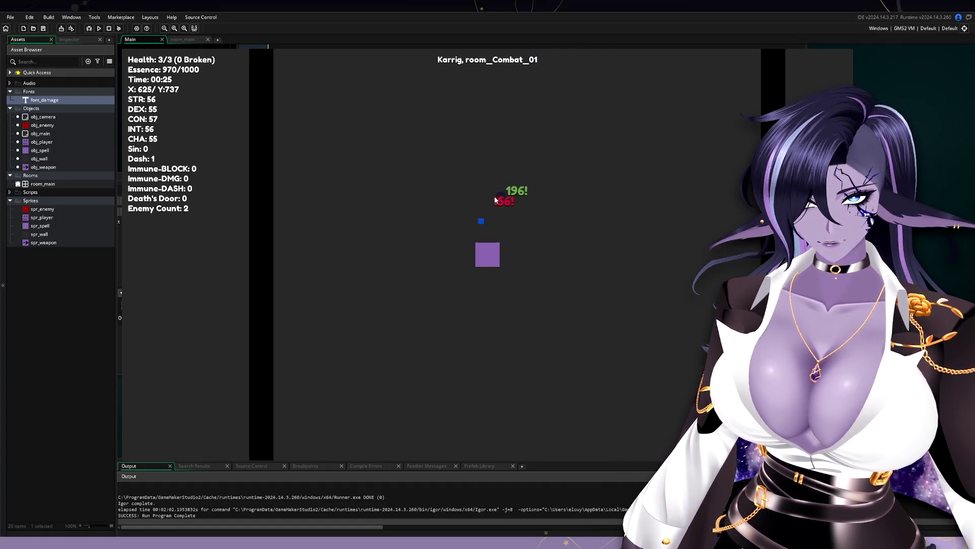
key(d)
key(w)
key(w)
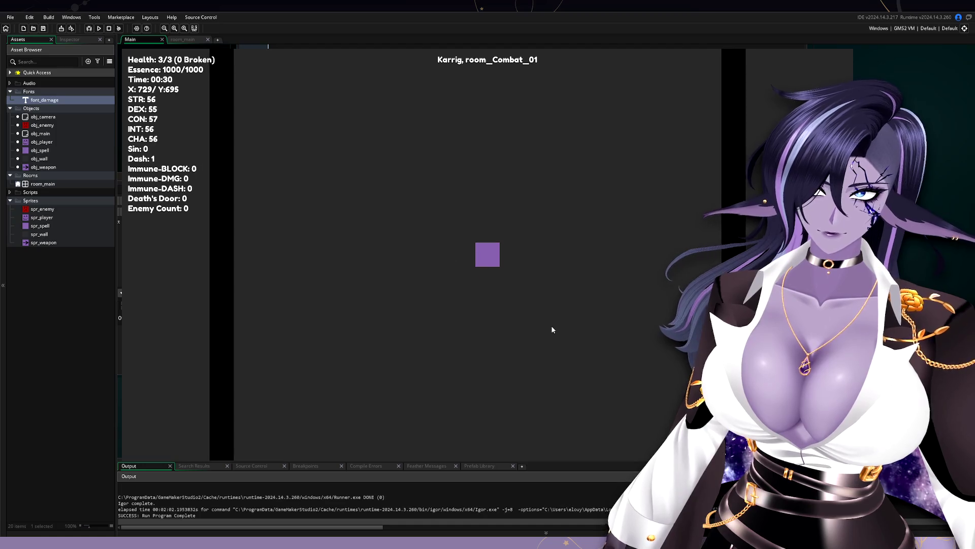
key(w)
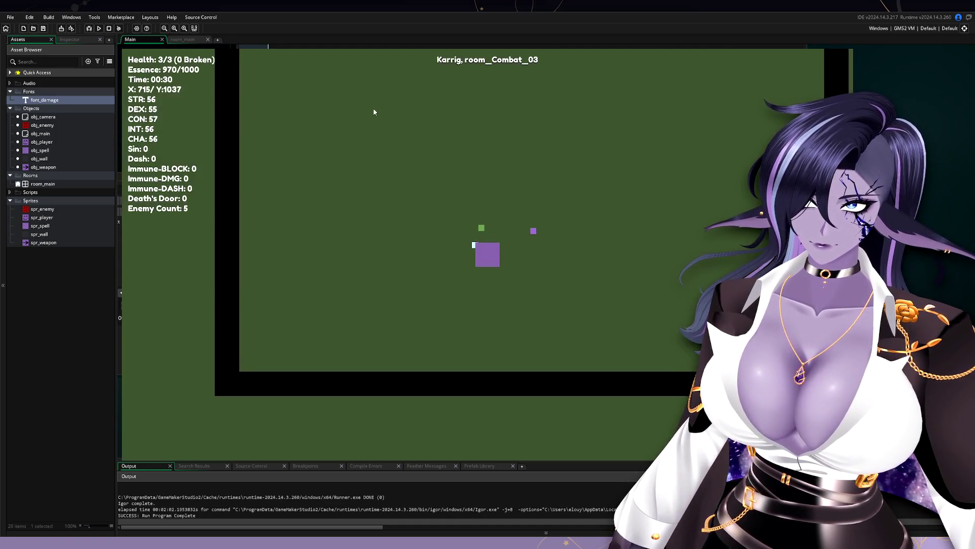
click(226, 204)
key(w)
click(447, 65)
click(629, 124)
Step: Fight through the dark combat room toward the Sapphire drop, then close the game
key(s)
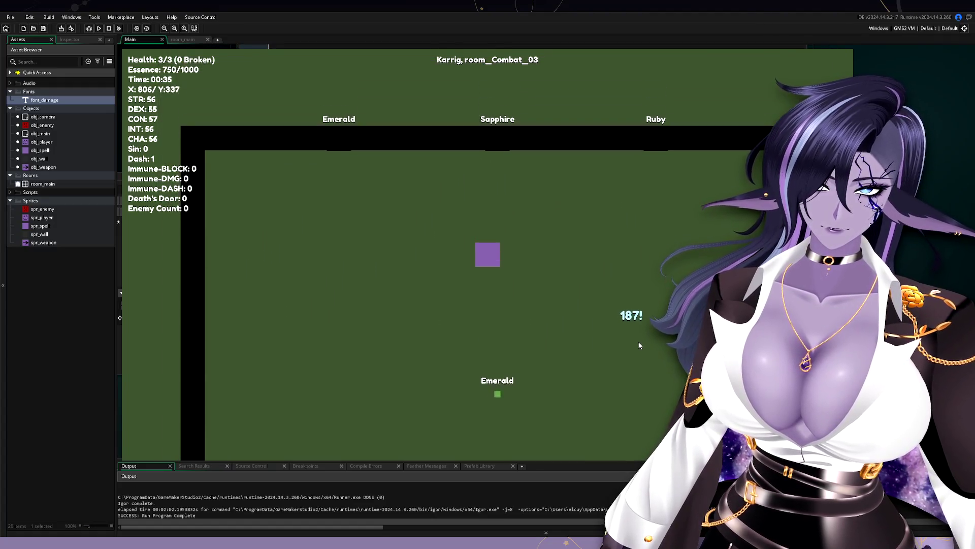
key(w)
click(327, 190)
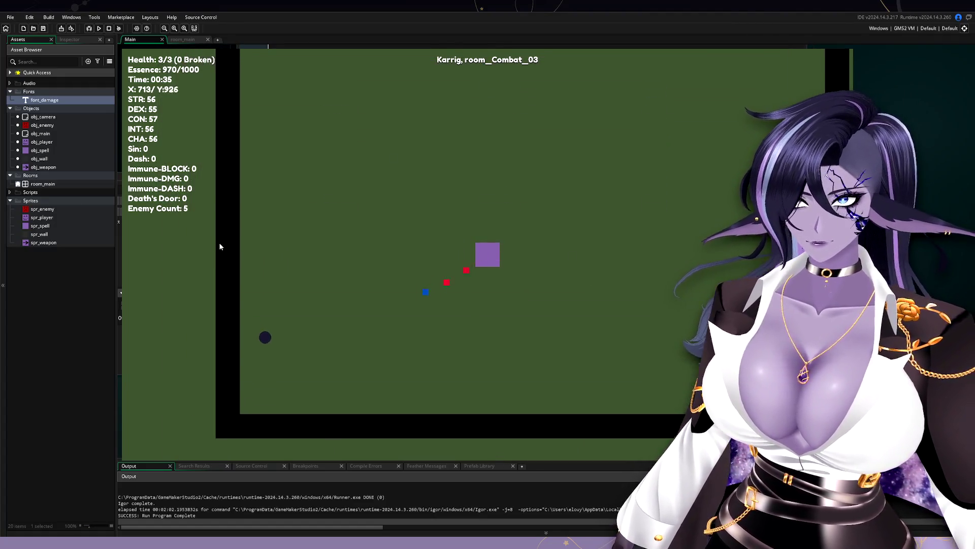
key(s)
click(566, 239)
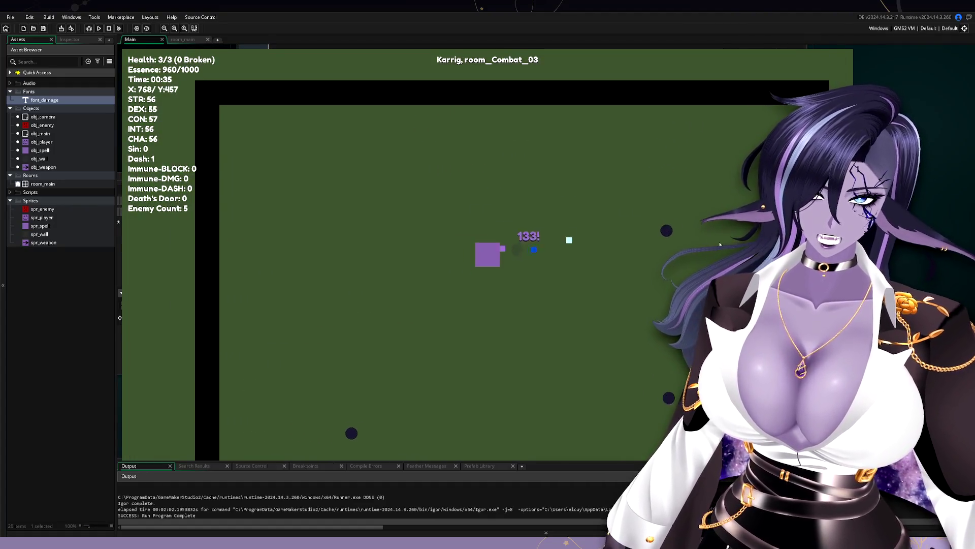
key(space)
click(665, 141)
key(d)
click(565, 162)
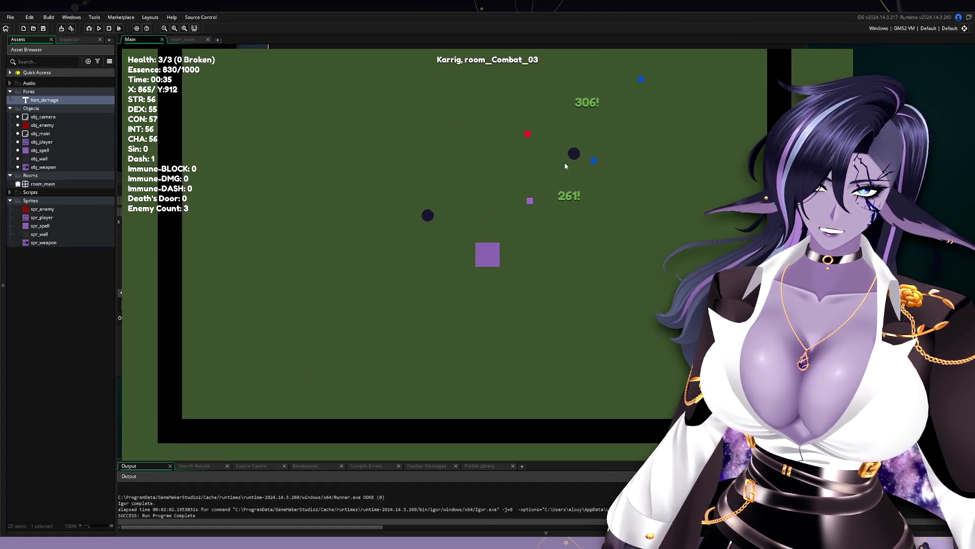
click(367, 205)
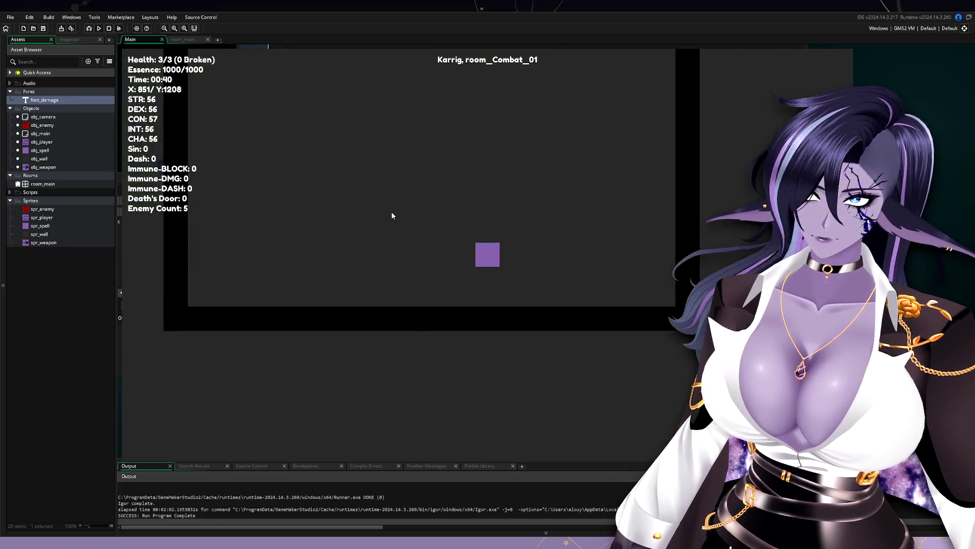
key(space)
click(487, 170)
key(w)
key(a)
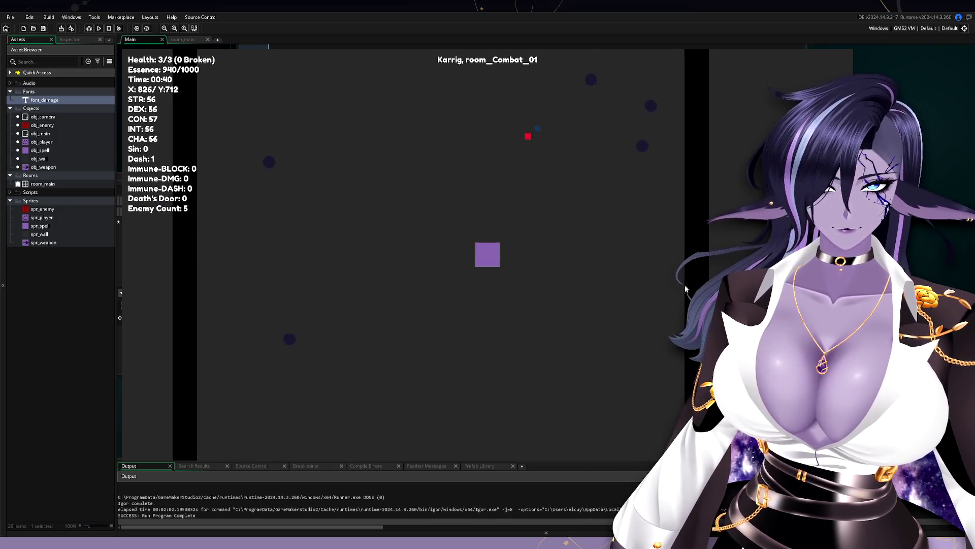
key(a)
key(s)
click(709, 230)
key(d)
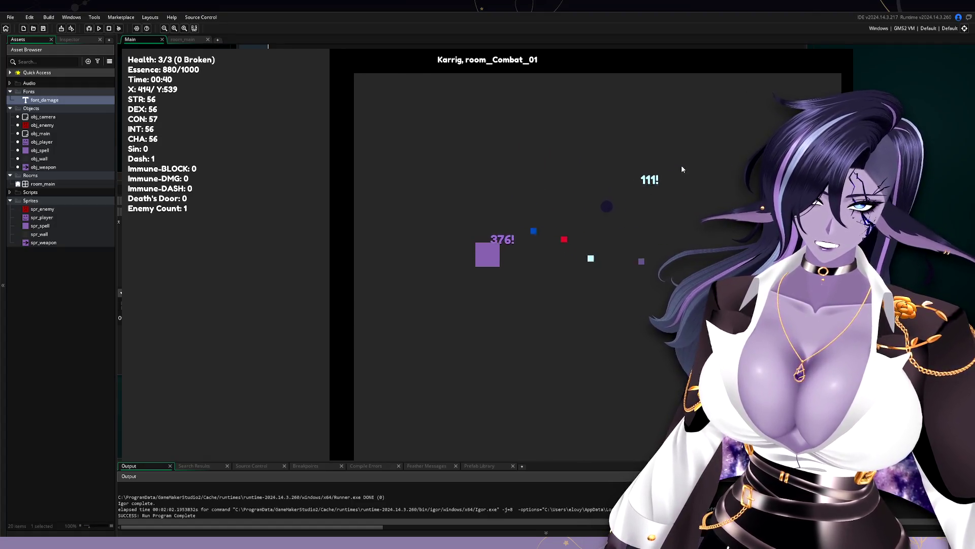
key(s)
key(w)
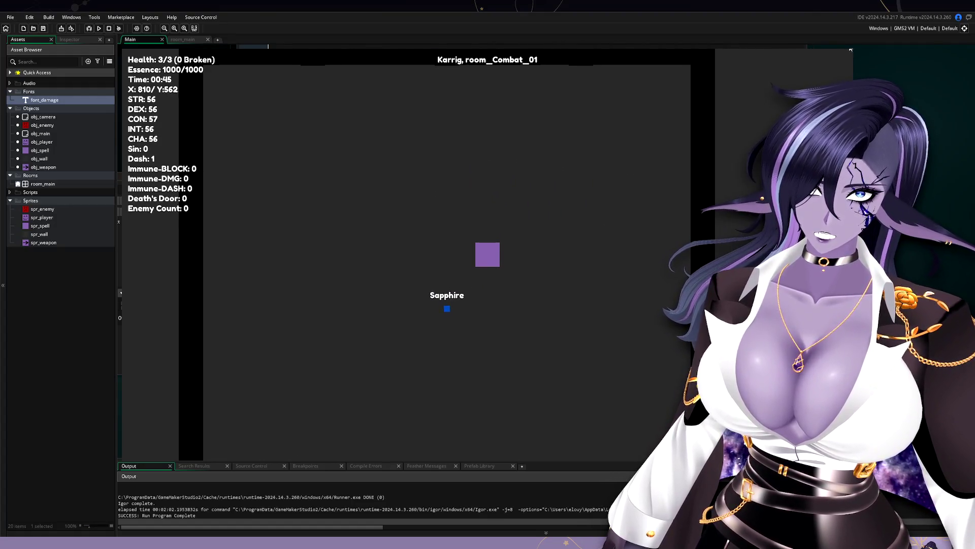
key(Escape)
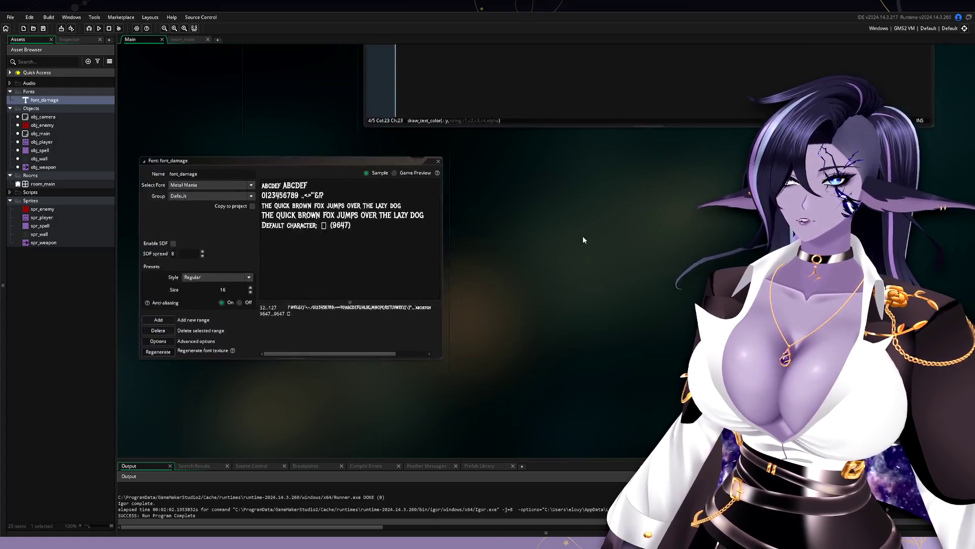
Step: Raise font_damage's size to 20 with the spinner
click(357, 277)
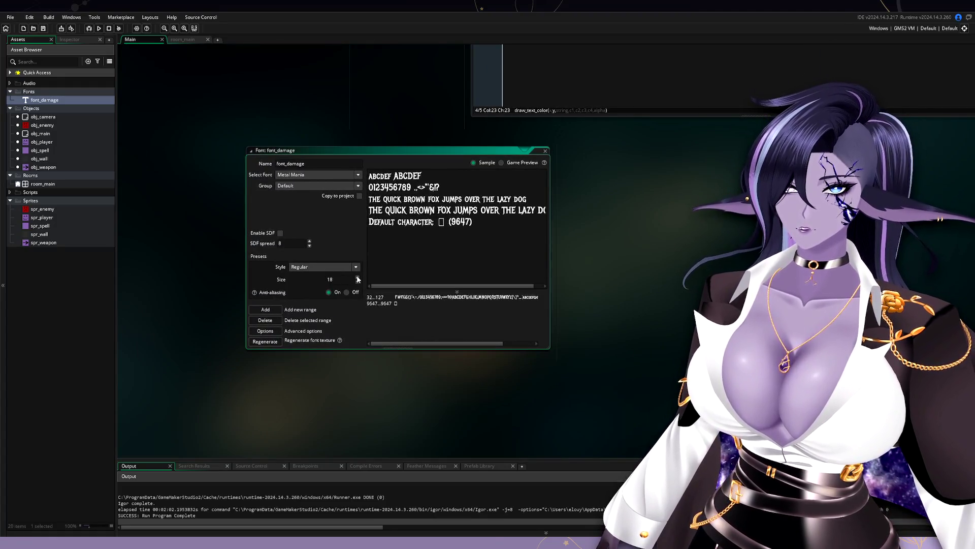
click(358, 278)
click(358, 278)
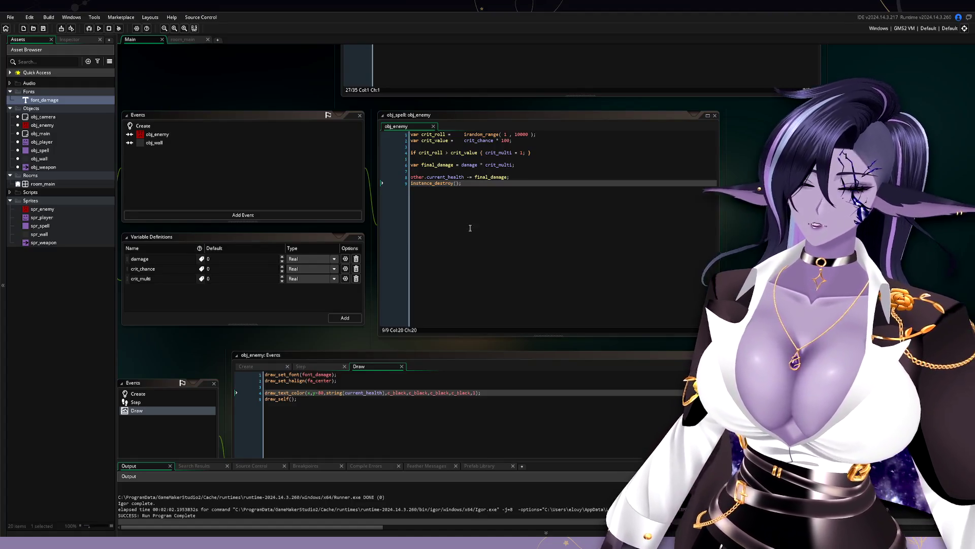
scroll(287, 201, up, 5)
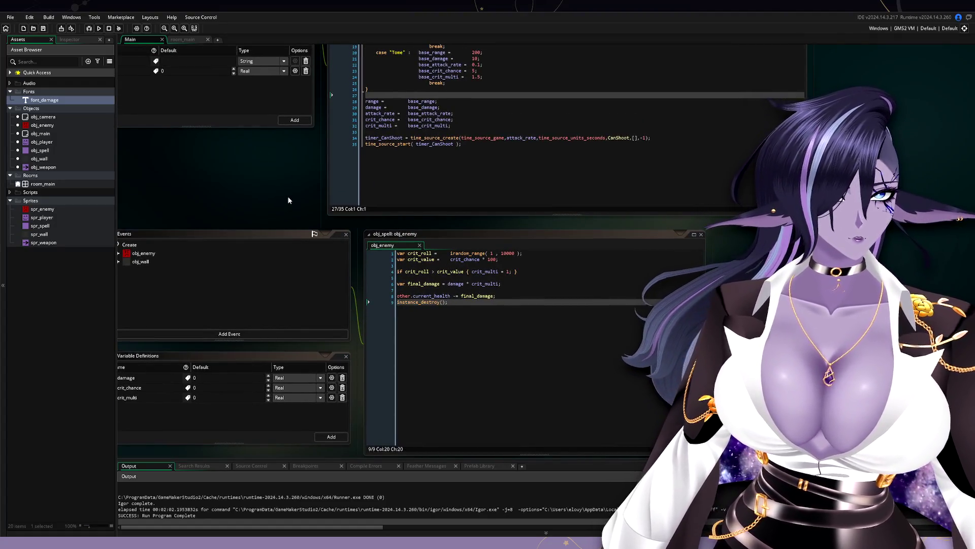
drag(287, 158, 334, 353)
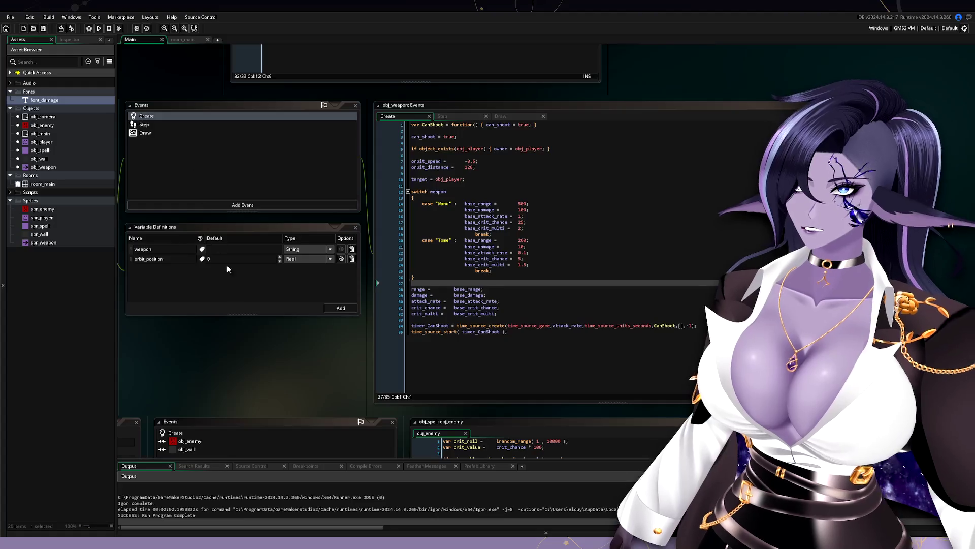
drag(236, 343, 450, 252)
Step: Create a new object from the Objects folder's context menu and name it obj_damage
right_click(63, 108)
mouse_move(86, 111)
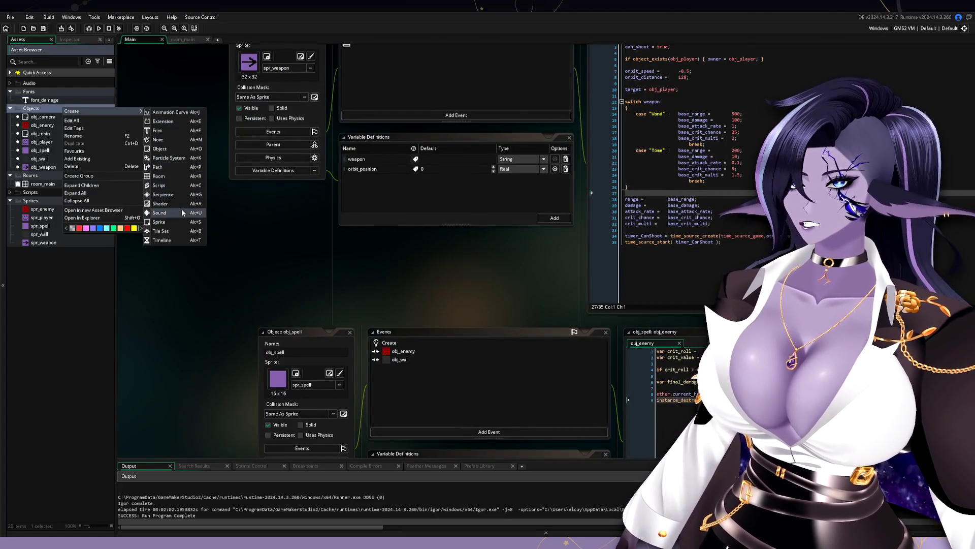
click(179, 148)
text(obj_)
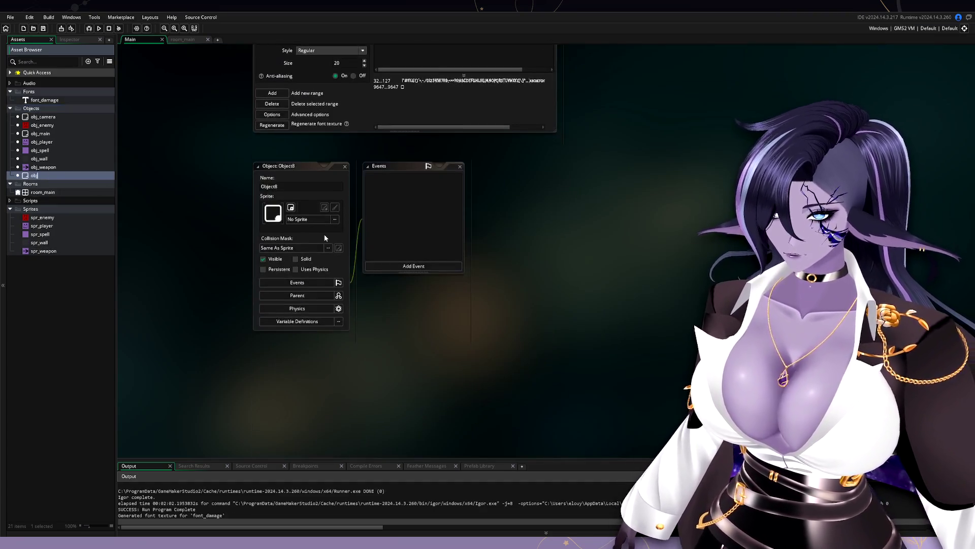
text(damage)
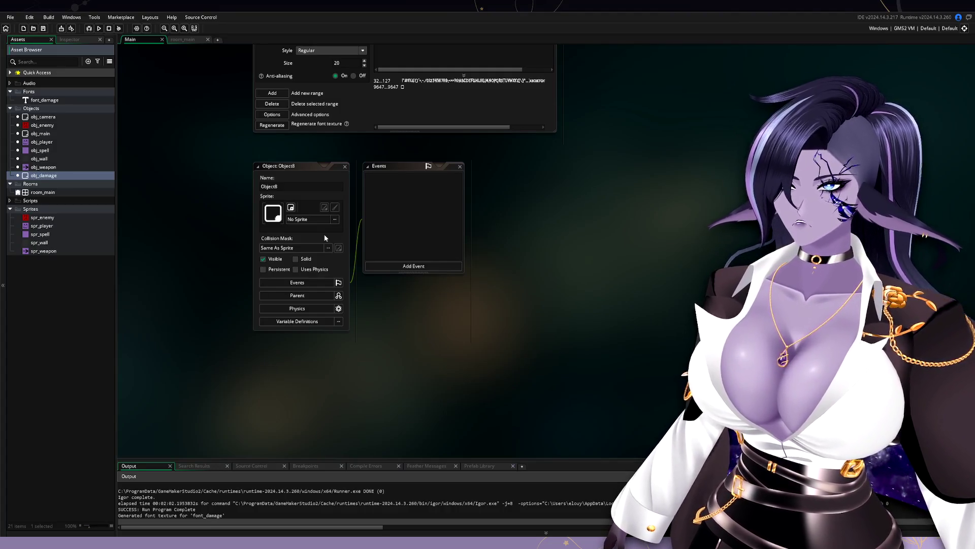
key(Return)
scroll(488, 161, up, 5)
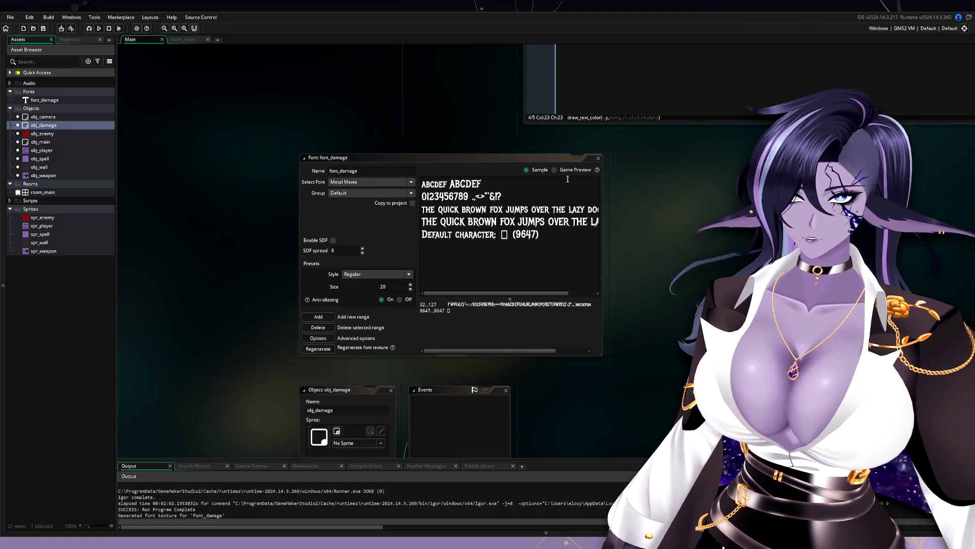
Step: Duplicate the font_damage font and rename the copy font_damage_crit
click(600, 160)
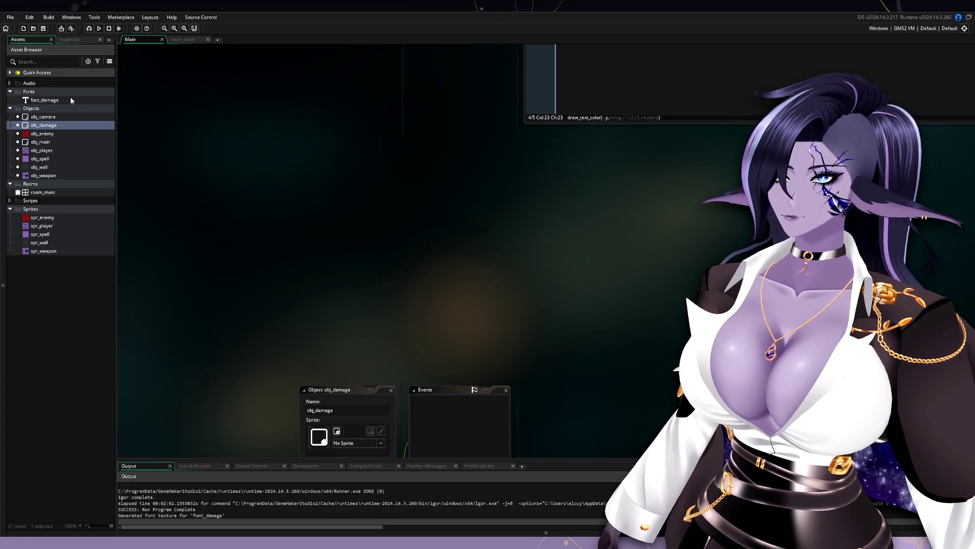
right_click(70, 98)
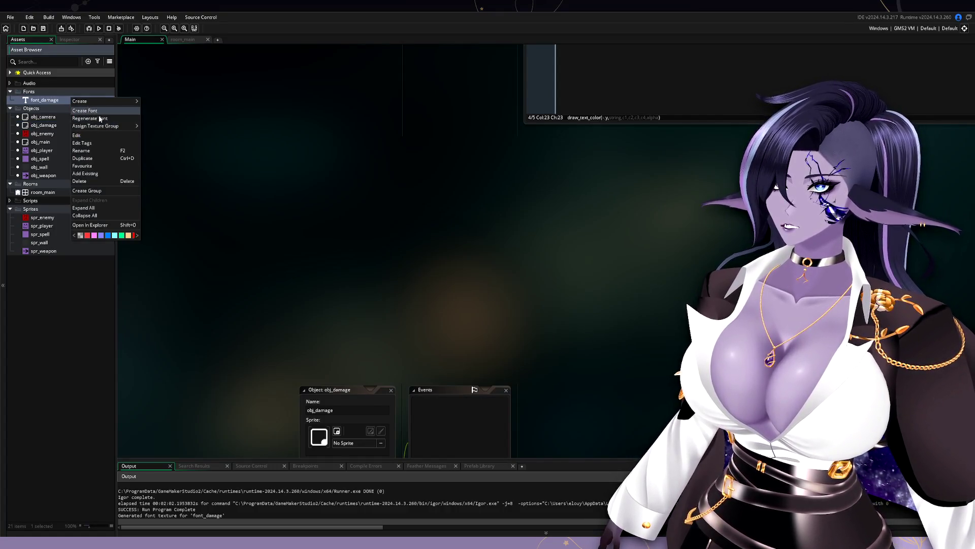
click(82, 159)
key(BackSpace)
text(font_)
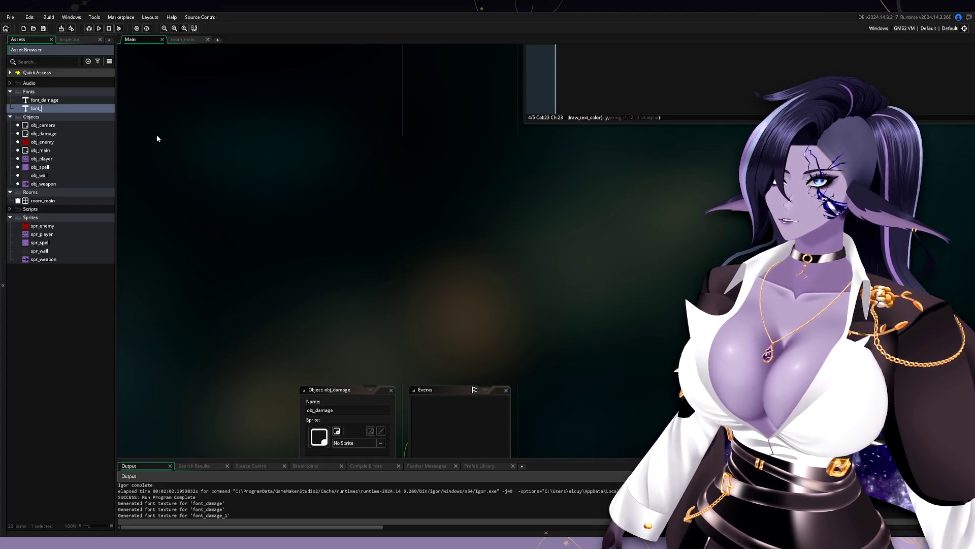
text(damage_crit)
key(Return)
Step: Raise font_damage_crit's size to 24 and close its editor
double_click(87, 109)
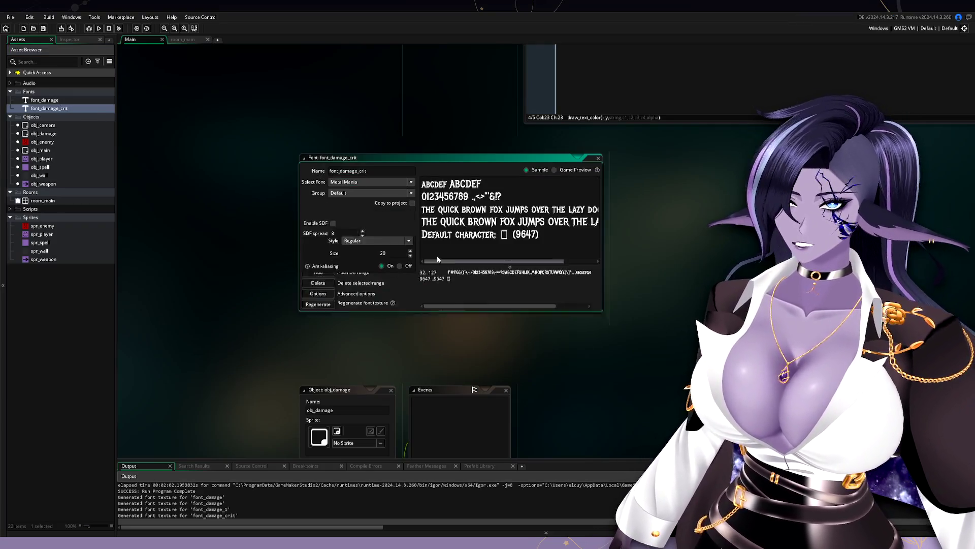
click(410, 285)
click(410, 285)
click(410, 285)
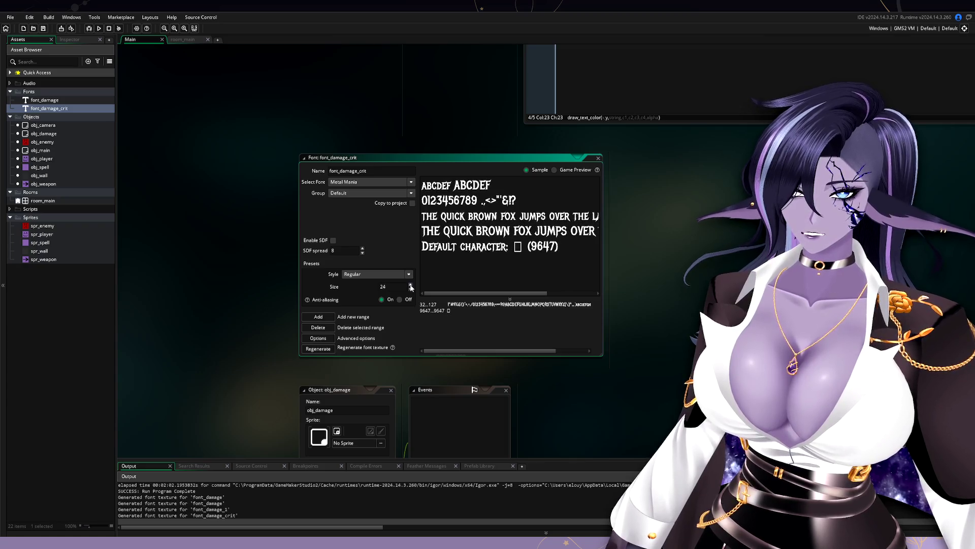
click(598, 158)
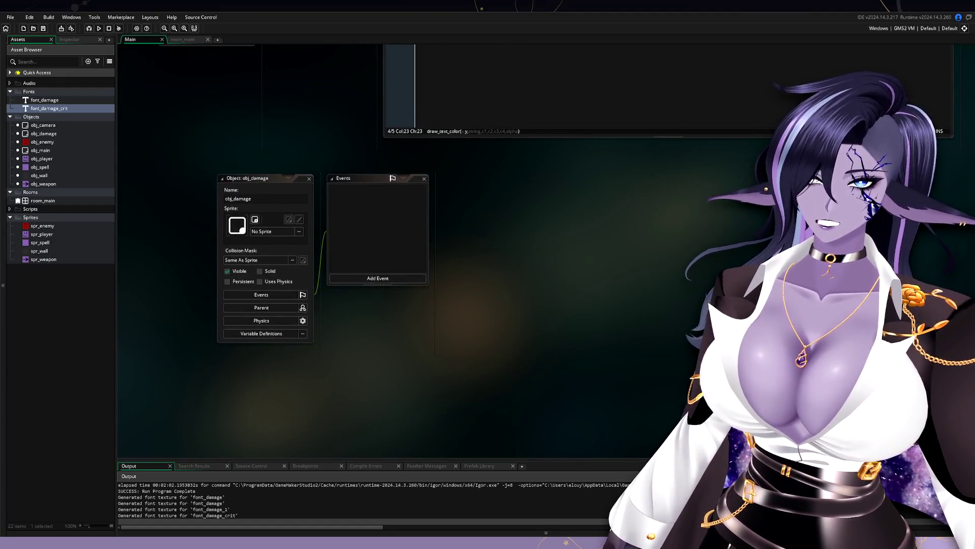
Step: Add Create and Clean Up events to obj_damage, pasting the lifetime-timer destroy line into Clean Up
right_click(401, 226)
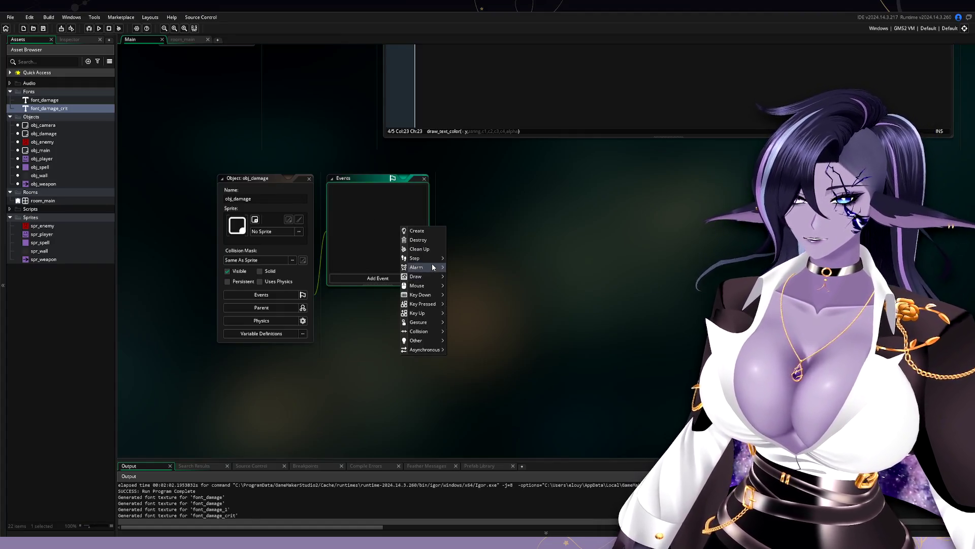
mouse_move(433, 267)
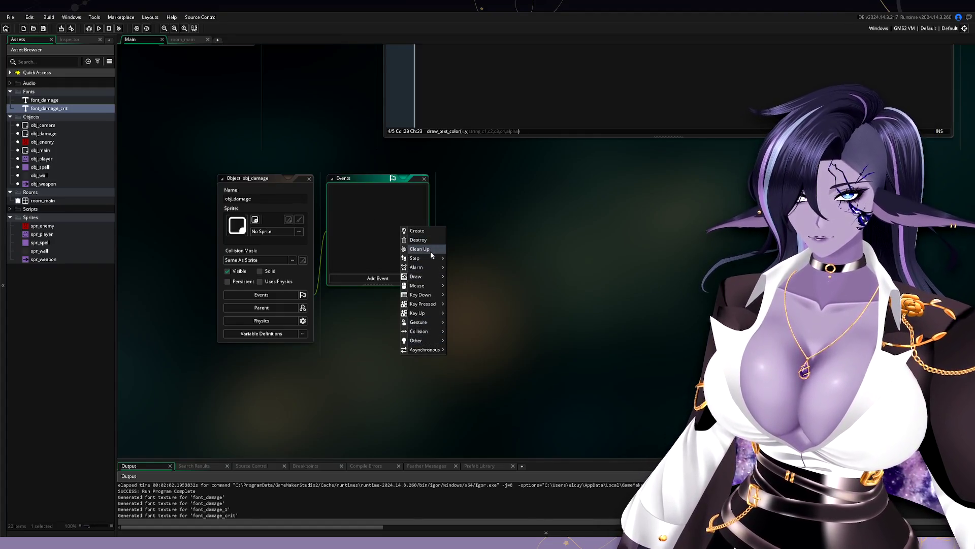
click(429, 232)
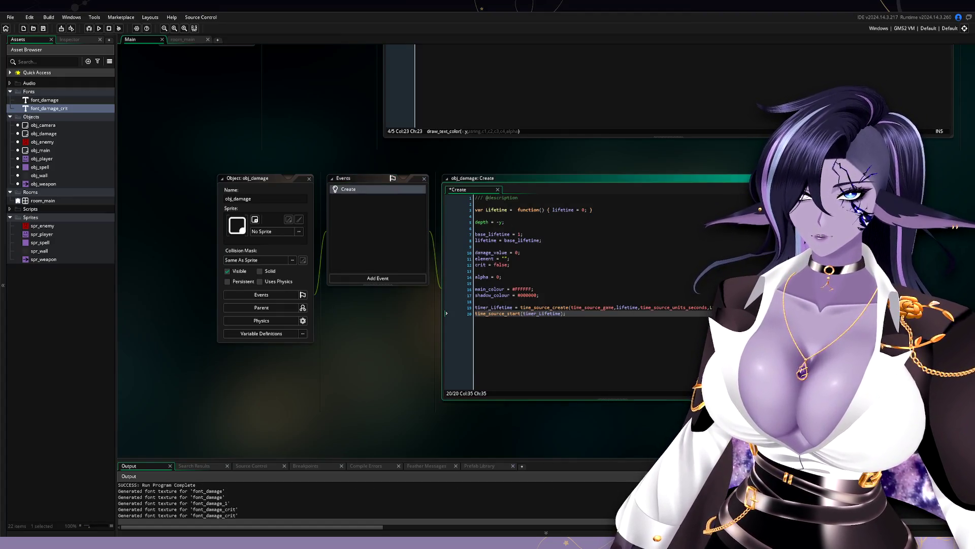
right_click(386, 214)
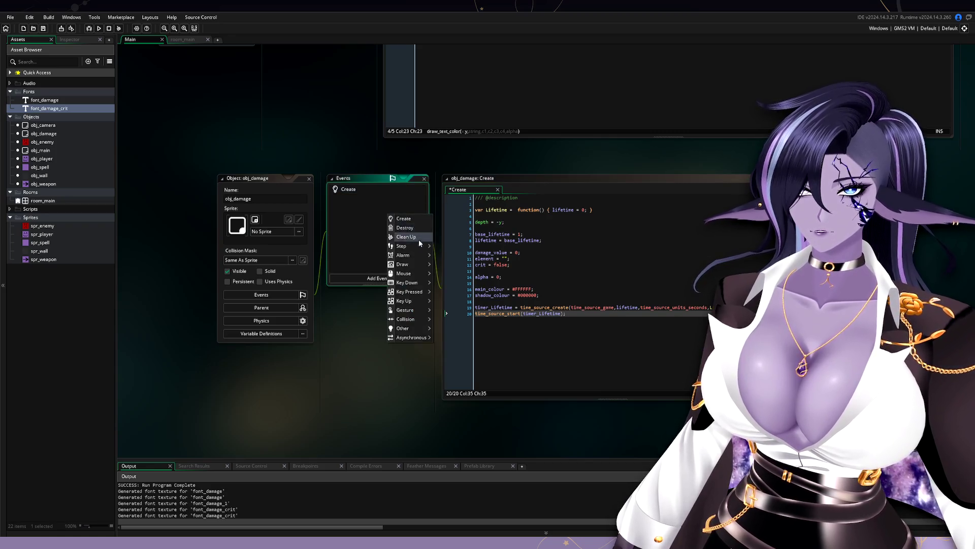
click(417, 236)
text(/// @description  time_source_destroy(self.timer_Lifetime);)
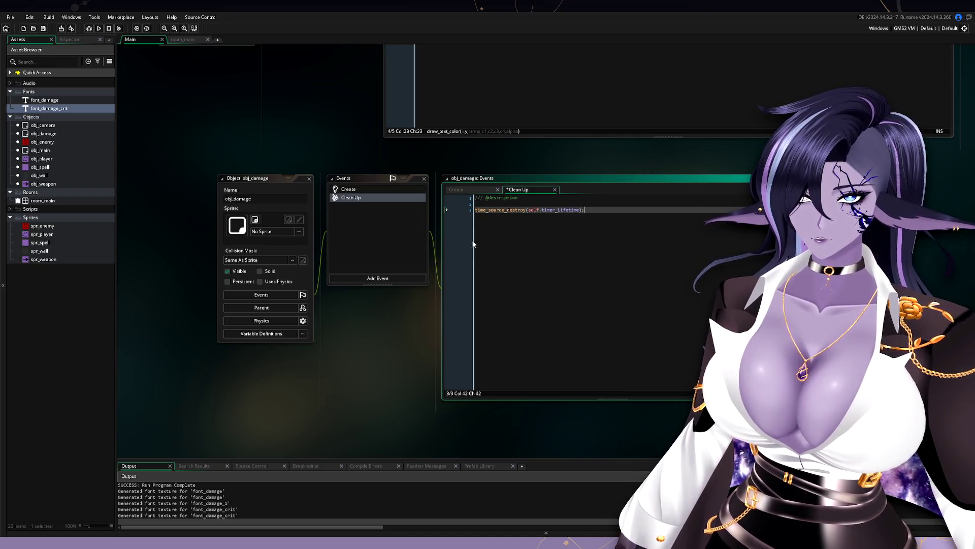
Step: Add a Step event to obj_damage with the pasted alpha-fade and element colour code
right_click(389, 222)
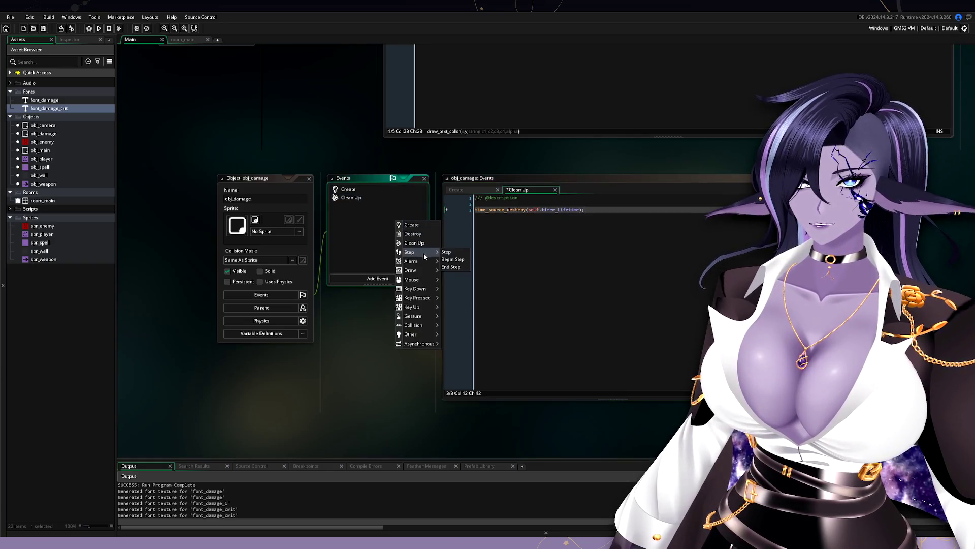
click(447, 251)
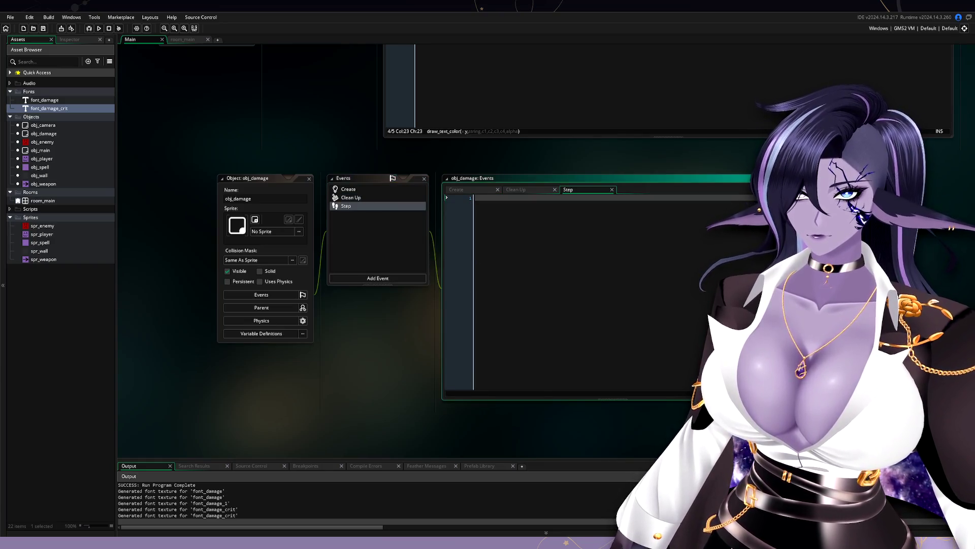
key(ctrl+v)
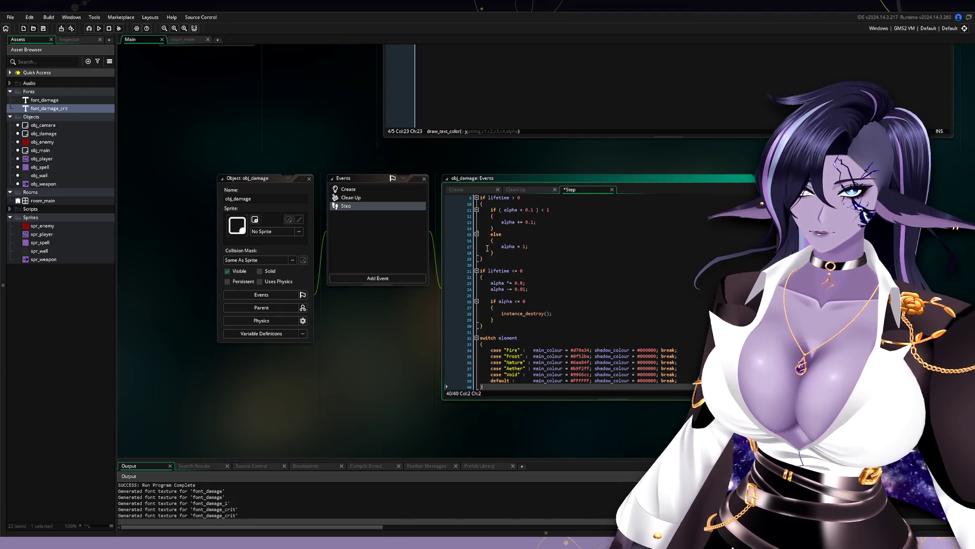
right_click(394, 234)
mouse_move(417, 281)
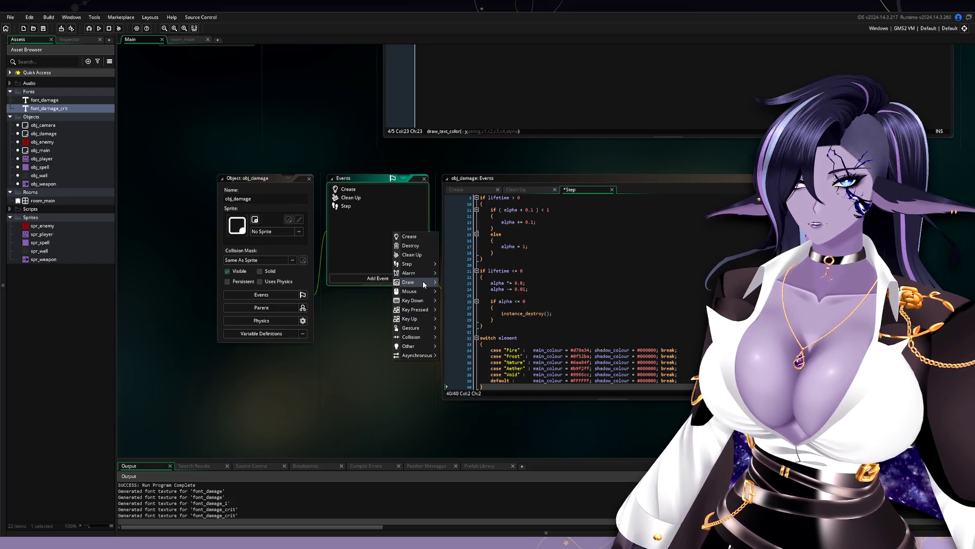
Step: Add obj_damage's Draw event, widen its code window, and recheck the Clean Up and Create code
click(453, 282)
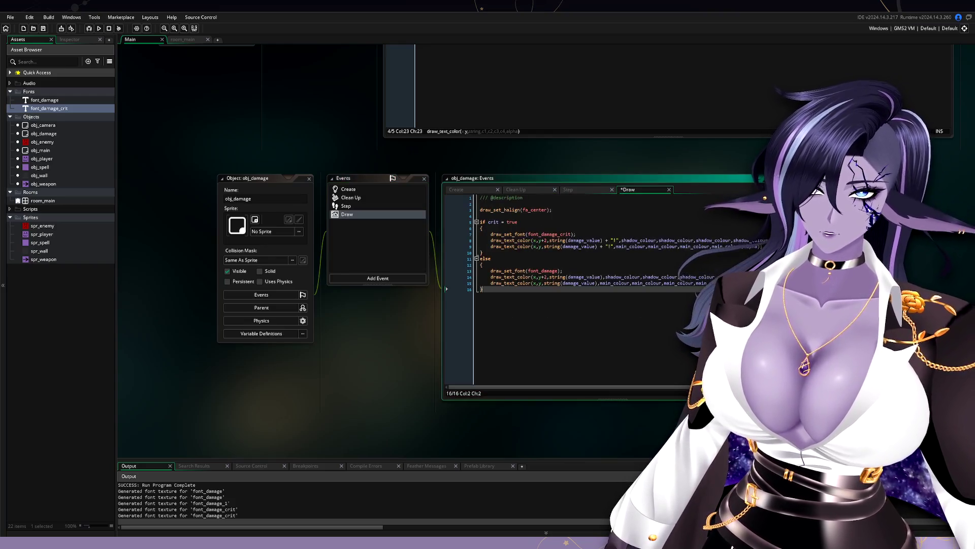
drag(690, 286, 741, 286)
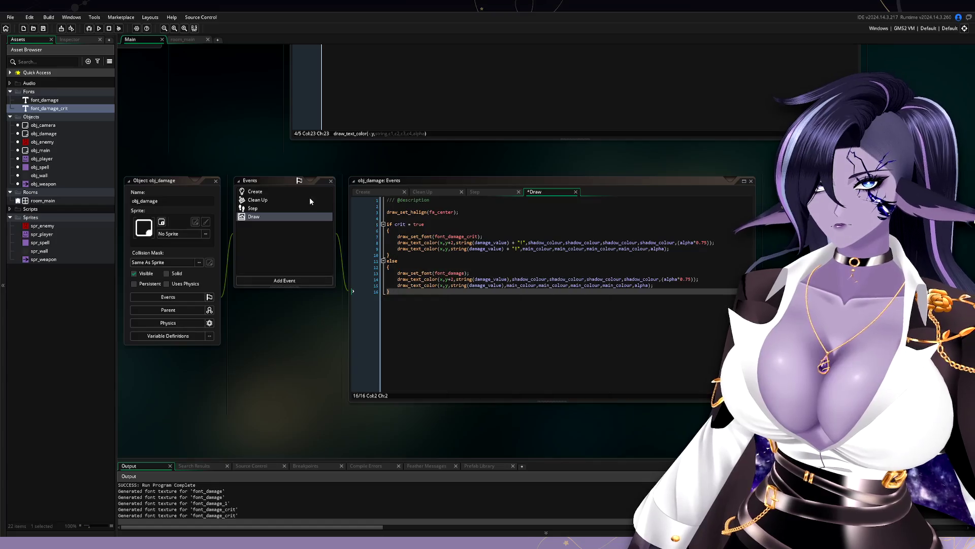
click(281, 199)
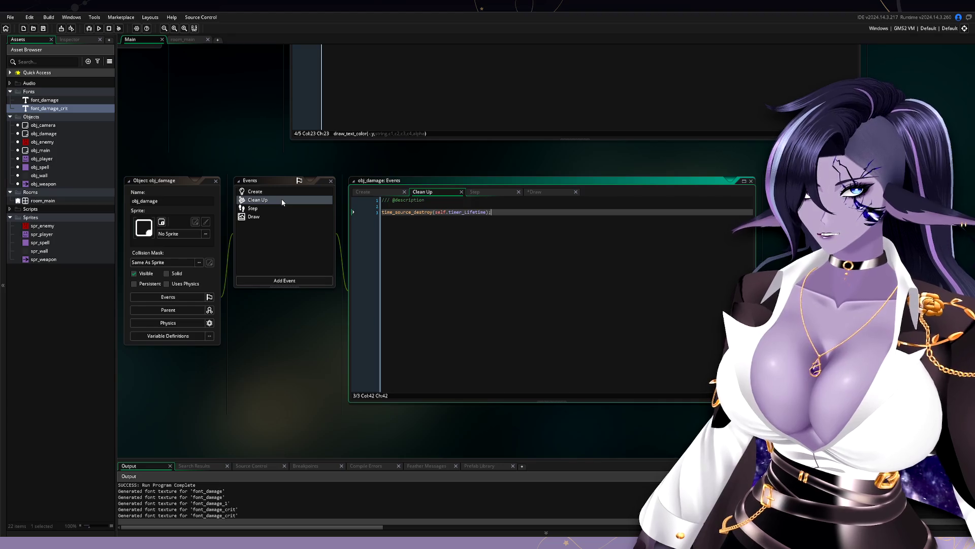
click(287, 191)
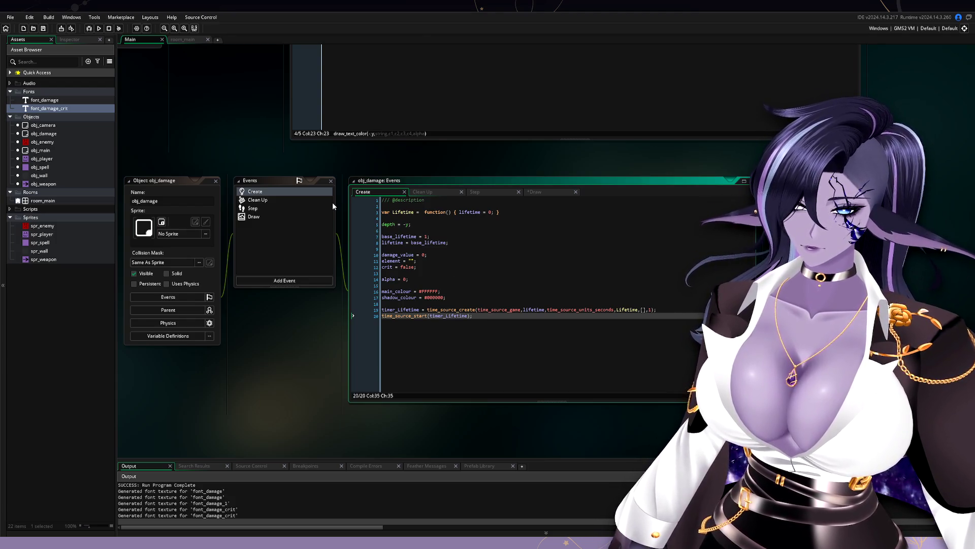
mouse_move(230, 143)
mouse_down()
mouse_move(246, 170)
mouse_move(250, 217)
mouse_up()
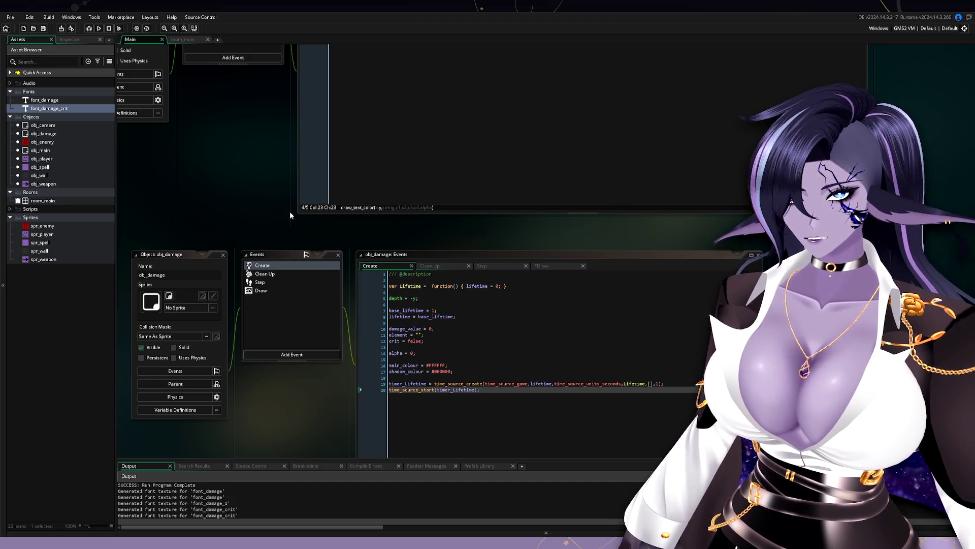
drag(244, 166, 275, 286)
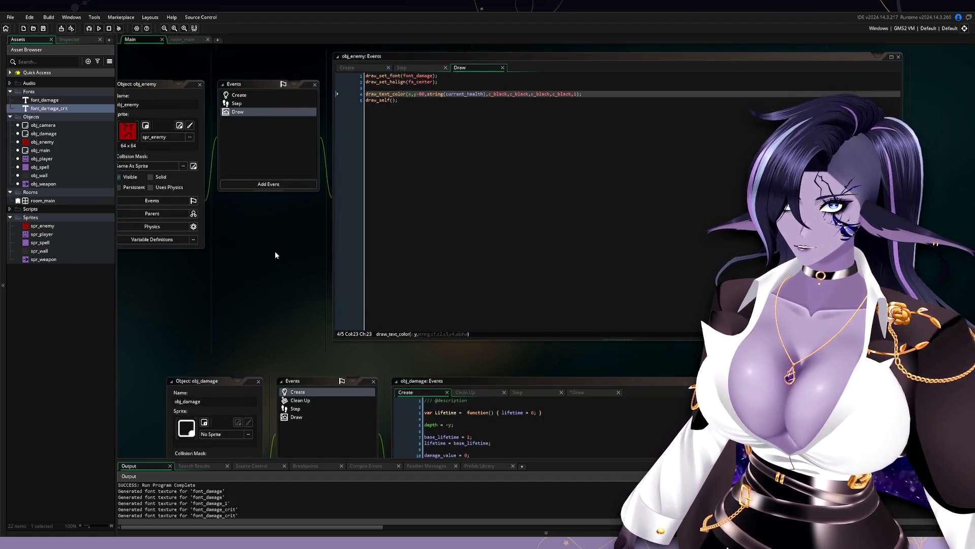
Step: Pan the workspace over to obj_spell and open its collision-with-obj_enemy event code
scroll(288, 253, up, 3)
drag(298, 132, 297, 289)
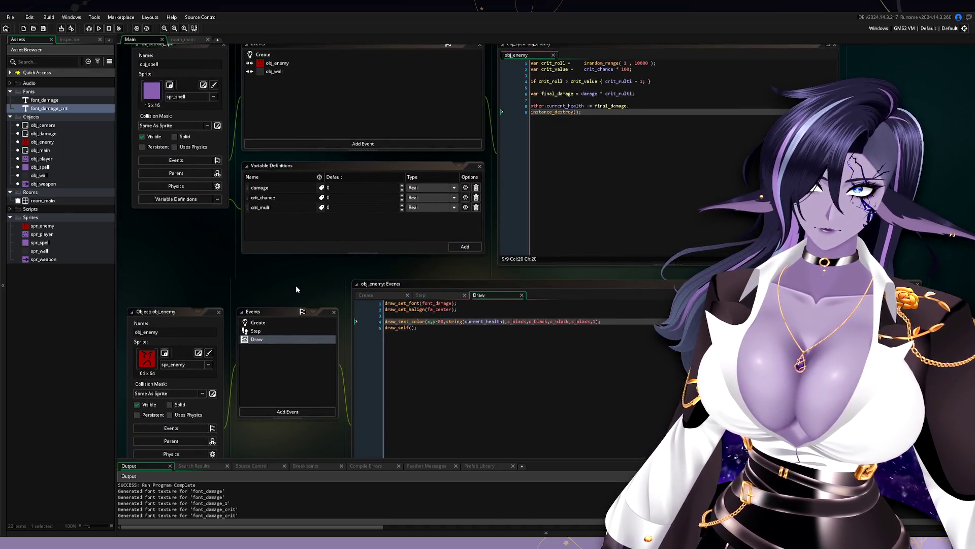
drag(192, 241, 206, 302)
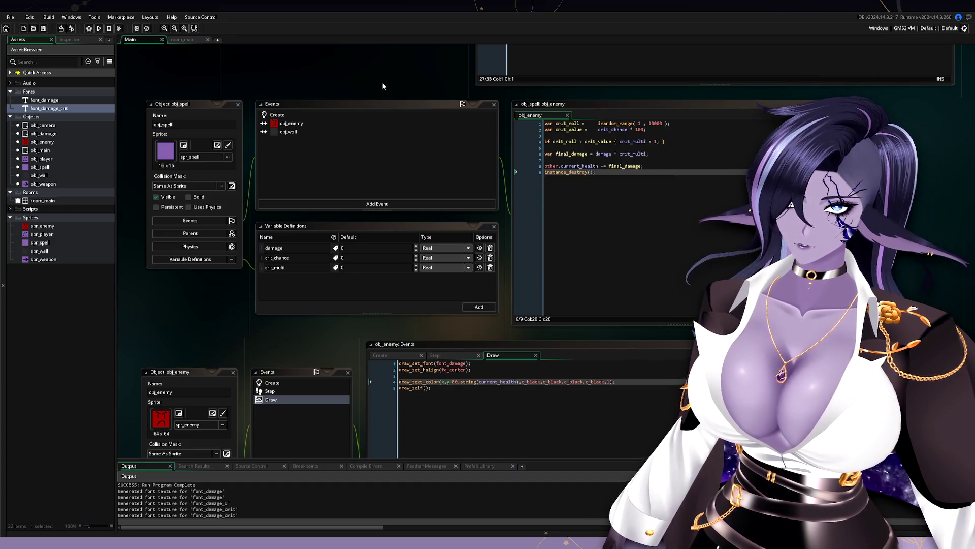
mouse_move(383, 87)
mouse_down()
mouse_move(327, 117)
mouse_move(366, 108)
mouse_up()
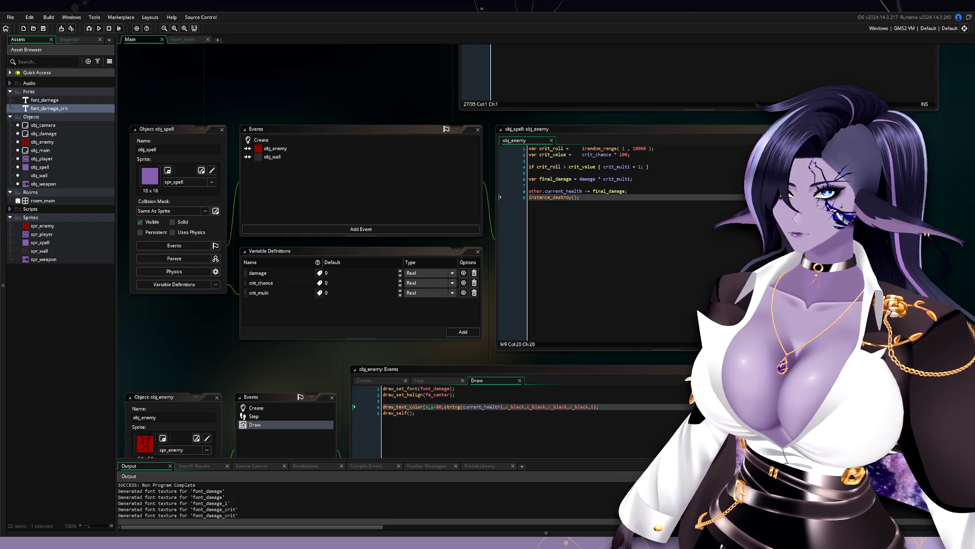
click(307, 150)
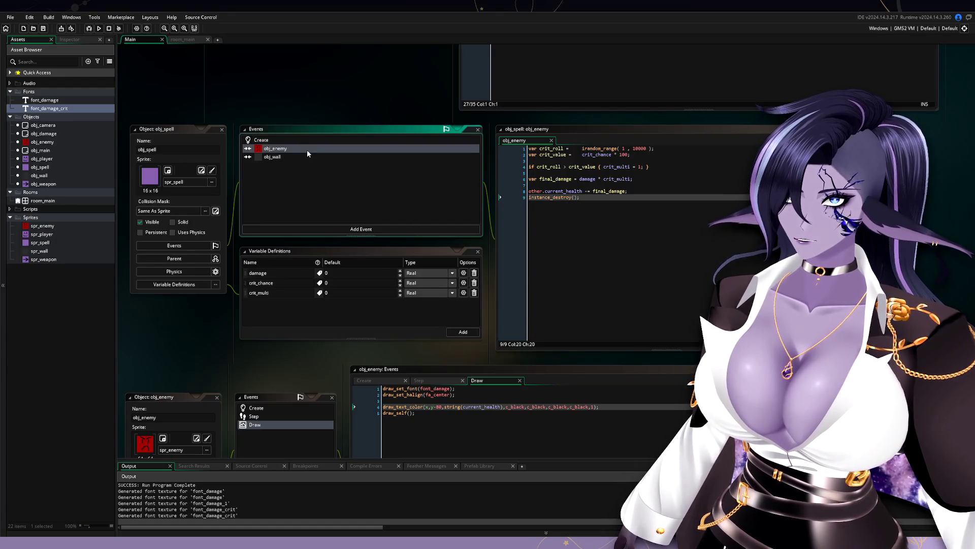
Step: Paste the obj_damage spawning block after the health subtraction line and tidy its indentation and spacing
click(307, 149)
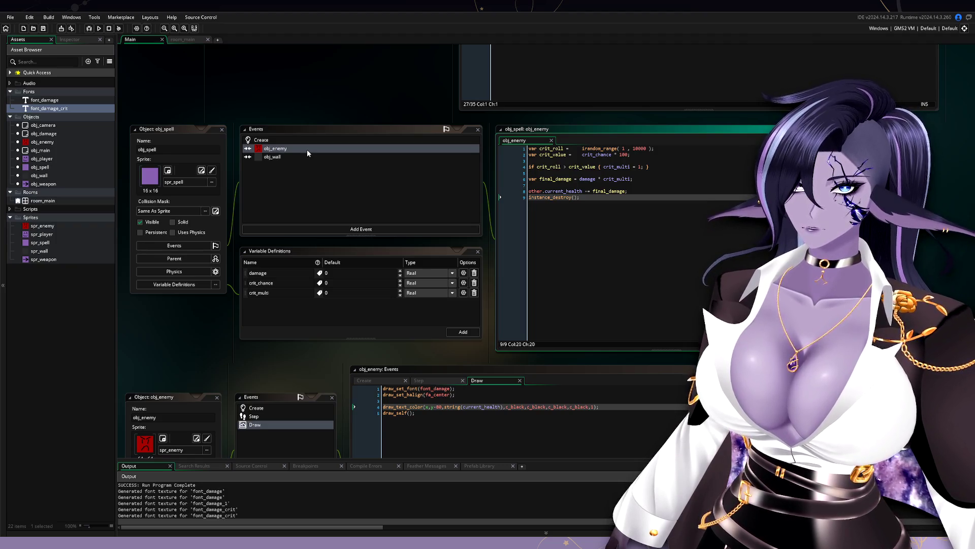
click(672, 191)
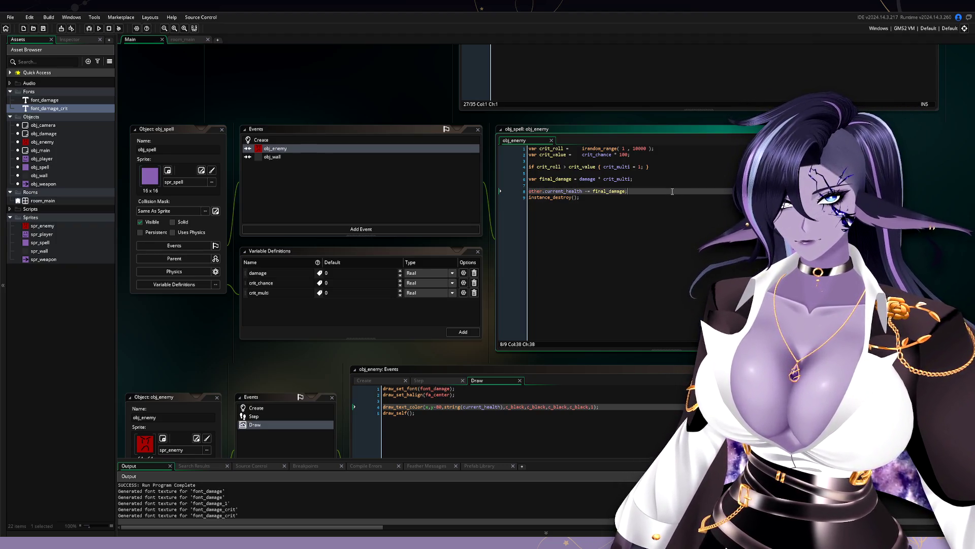
text(var damage_pop = instance_create_depth(x,y,depth,obj_damage); 		damage_pop.damage_value = final_damage; 		damage_pop.element = element; 		damage_pop.crit = crit; 		damage_pop.direction = direction + dir_variance; 		damage_pop.speed = clamp( speed , ( speed * 0.5 ) , ( speed * 2 ) );)
shift+click(551, 210)
key(shift+Tab)
key(Up)
click(735, 233)
key(Return)
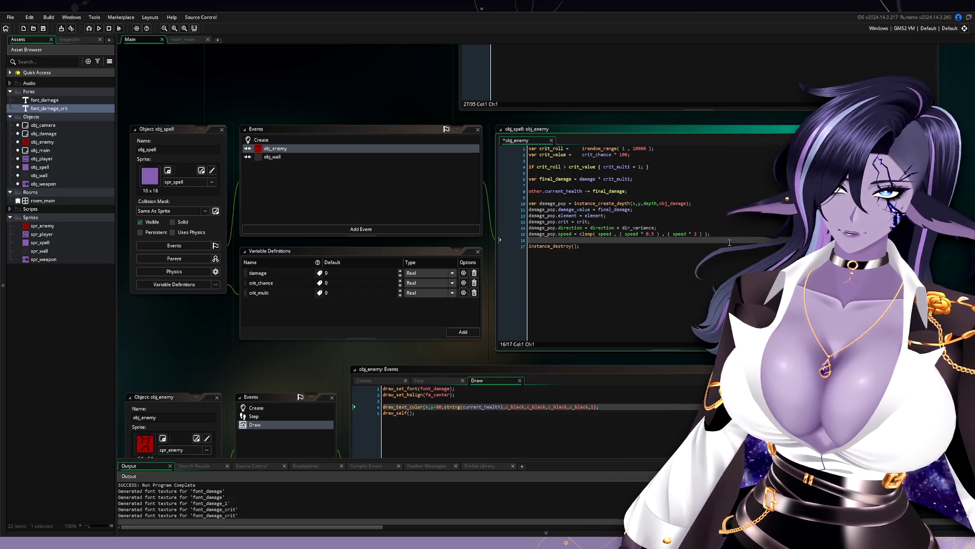
click(659, 296)
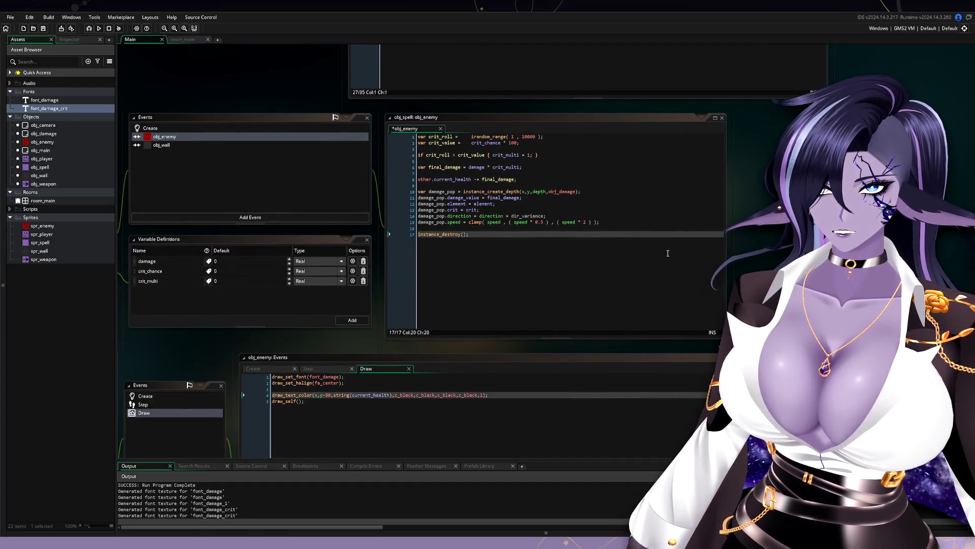
Step: Change the element value on line 12 to "Fire" and start a test build
click(483, 209)
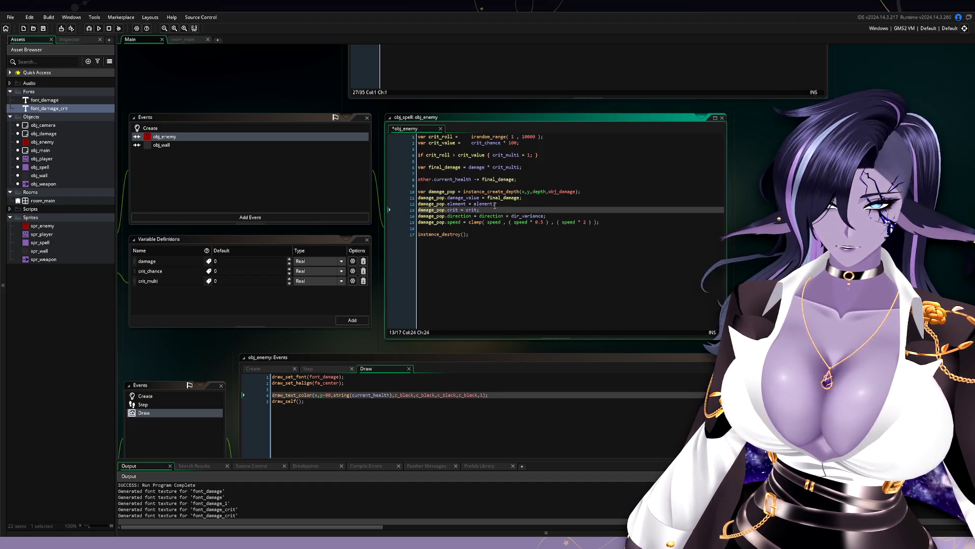
click(490, 203)
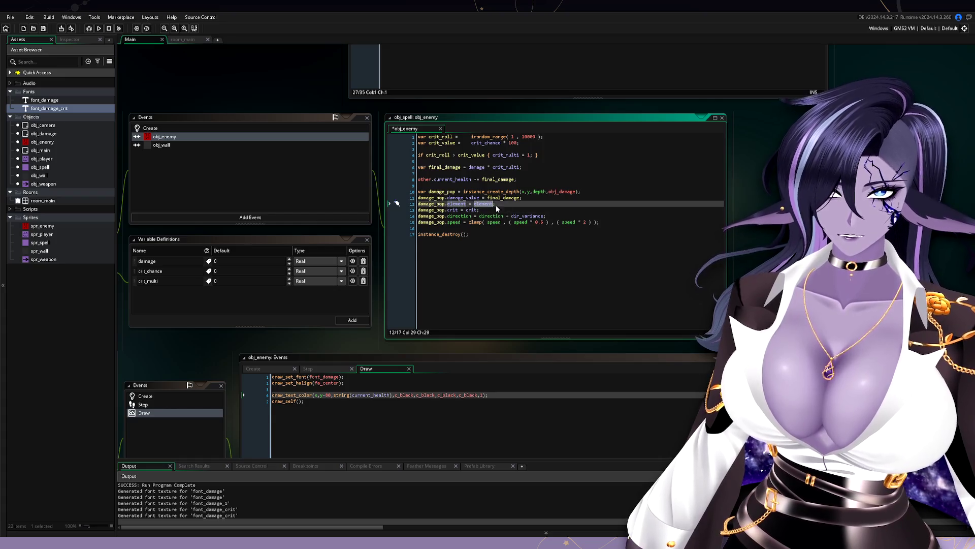
key(BackSpace)
key(BackSpace)
key(BackSpace)
text(")
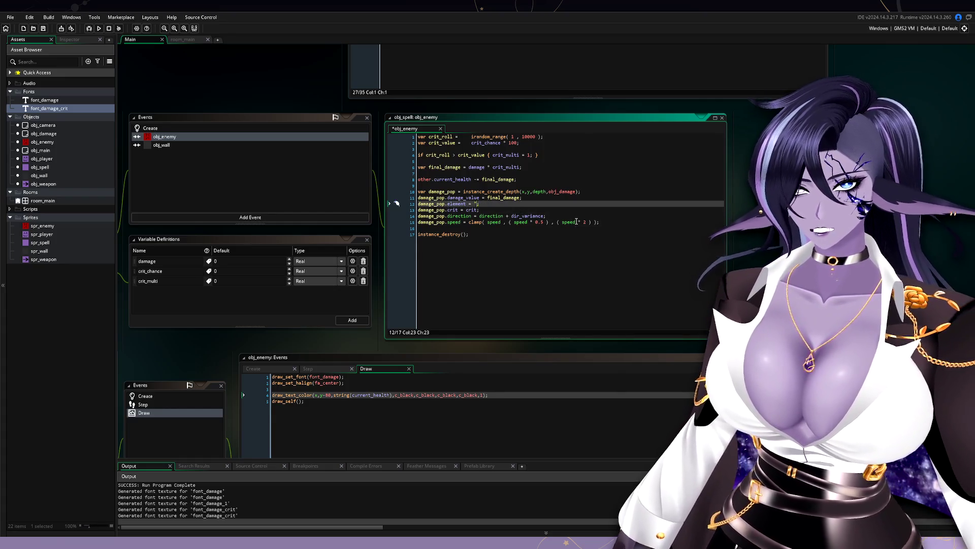
text(Fire")
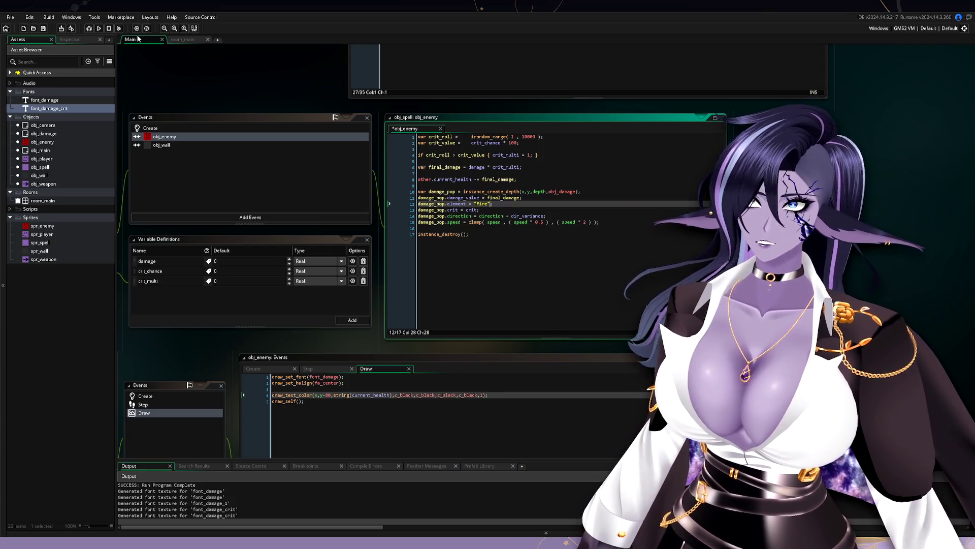
click(100, 29)
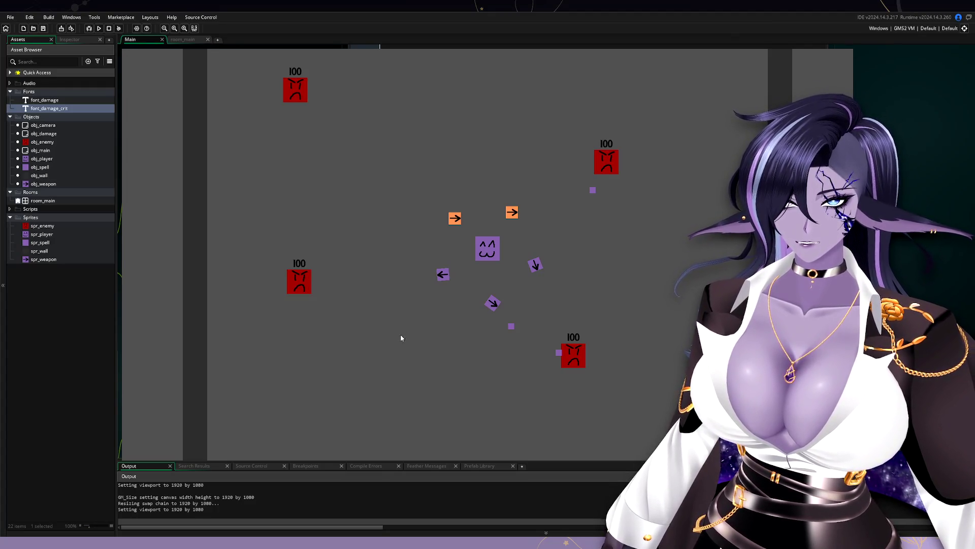
Step: Close the failed test game and return to the damage_pop.crit = crit; line
key(Escape)
click(452, 209)
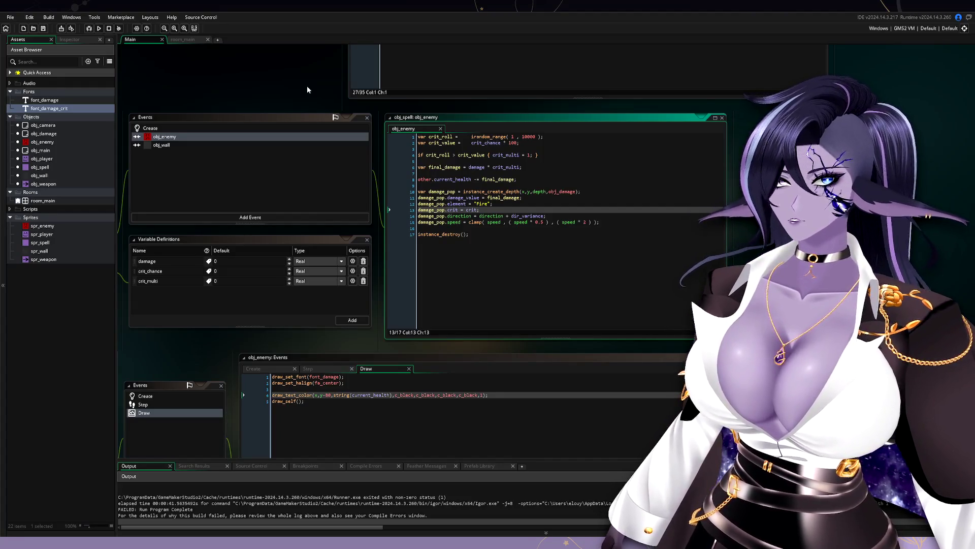
Step: Add 'var crit = true;' on a new line below the crit_value line
mouse_move(307, 89)
mouse_down()
mouse_move(285, 142)
mouse_move(296, 183)
mouse_up()
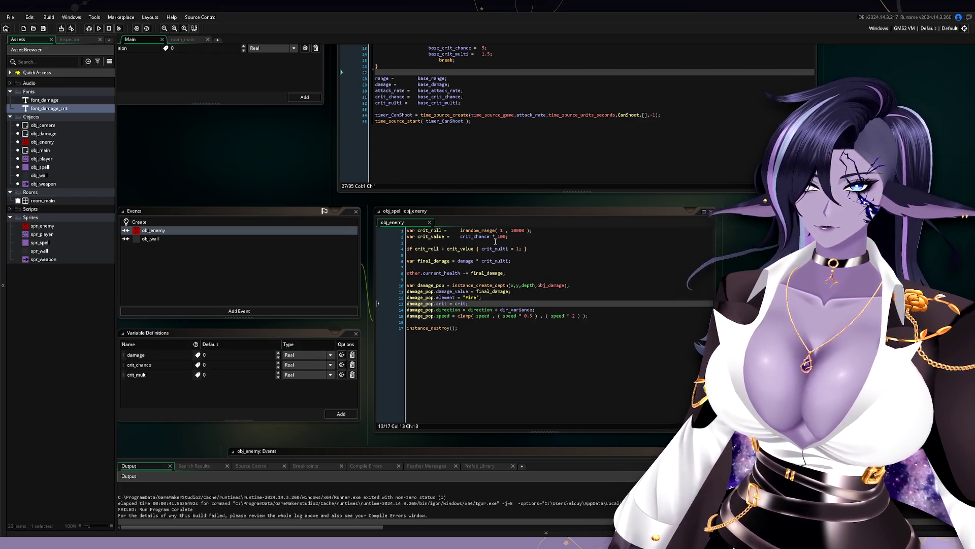
click(538, 261)
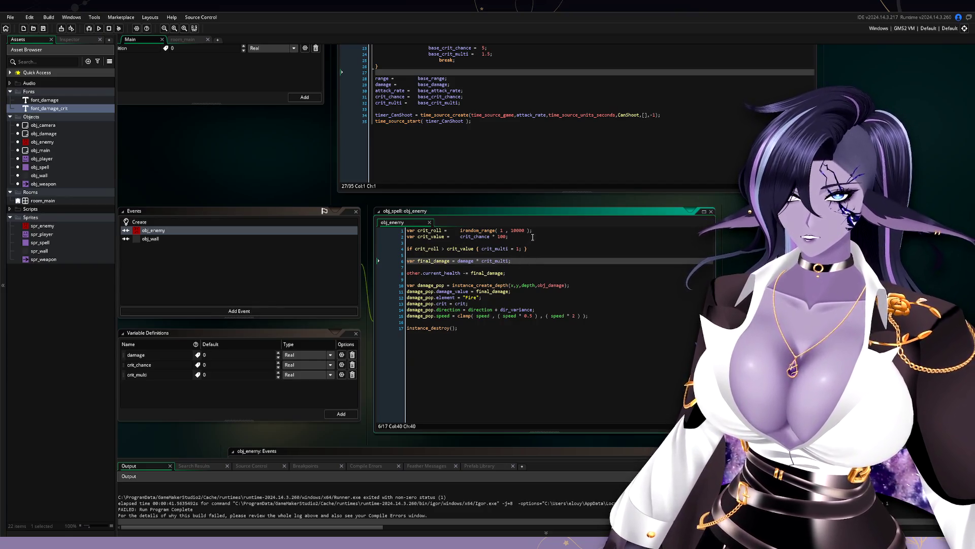
click(533, 237)
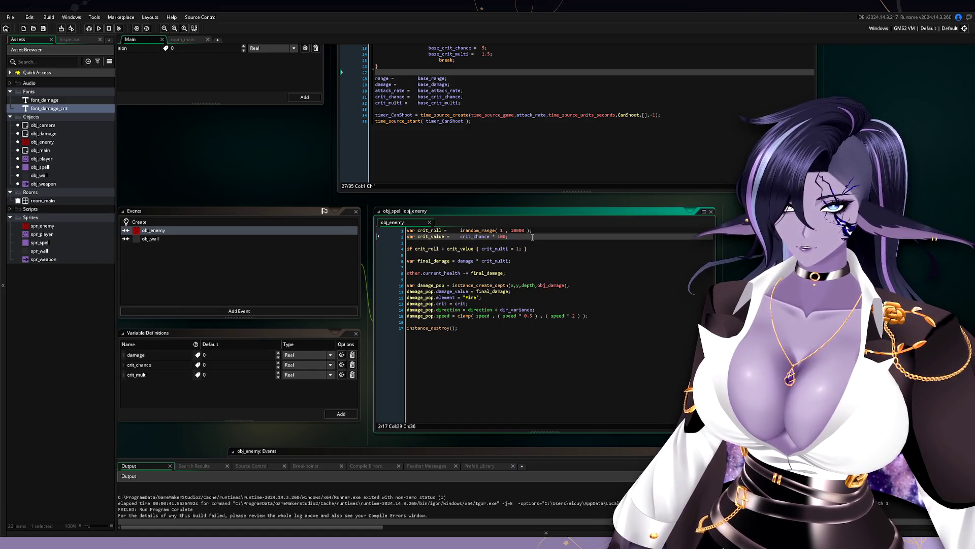
key(Return)
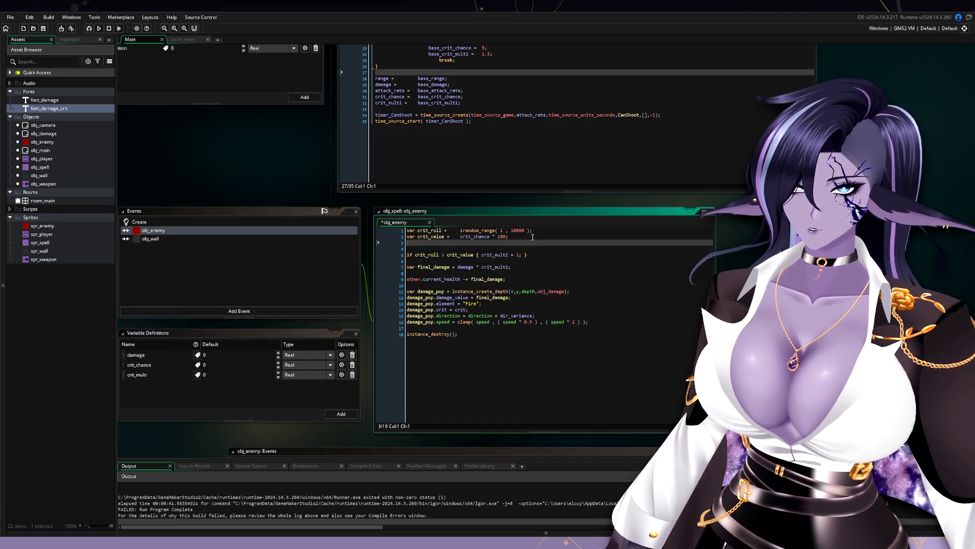
text(var crit)
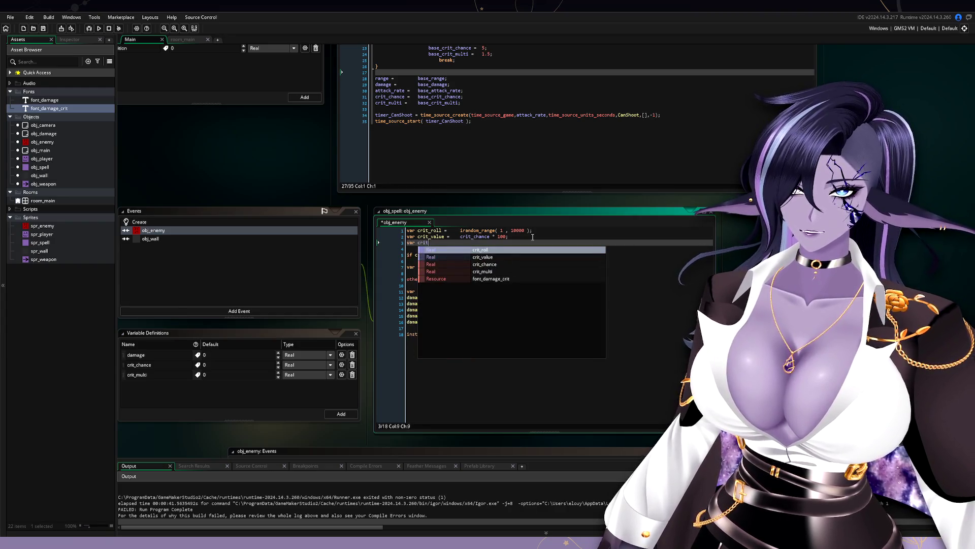
text( =        )
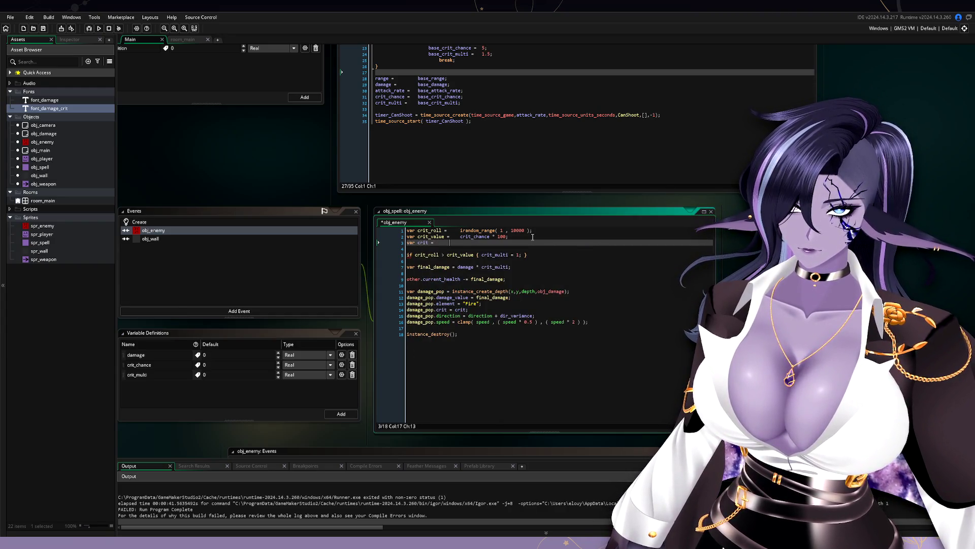
text(tr)
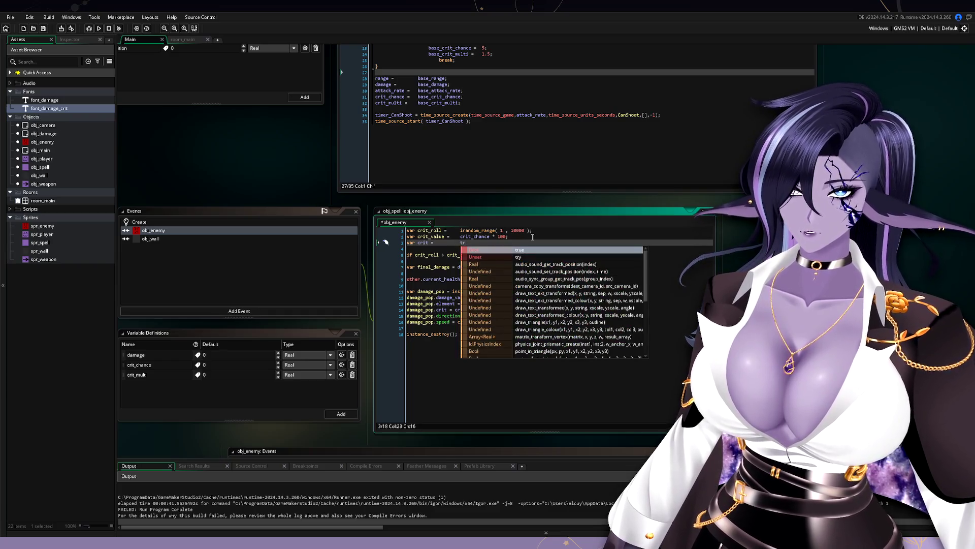
key(Return)
text(;)
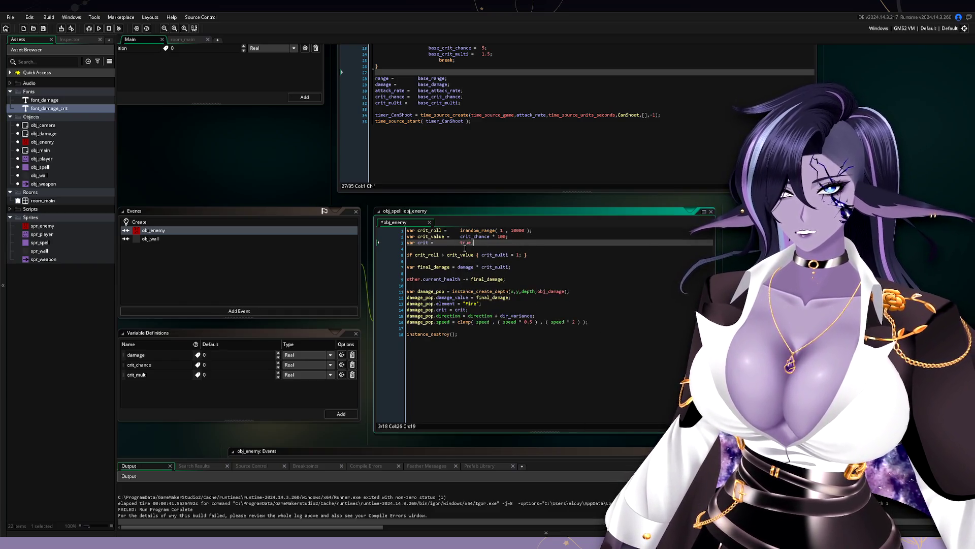
Step: Set crit to false inside the crit_roll > crit_value check
click(524, 256)
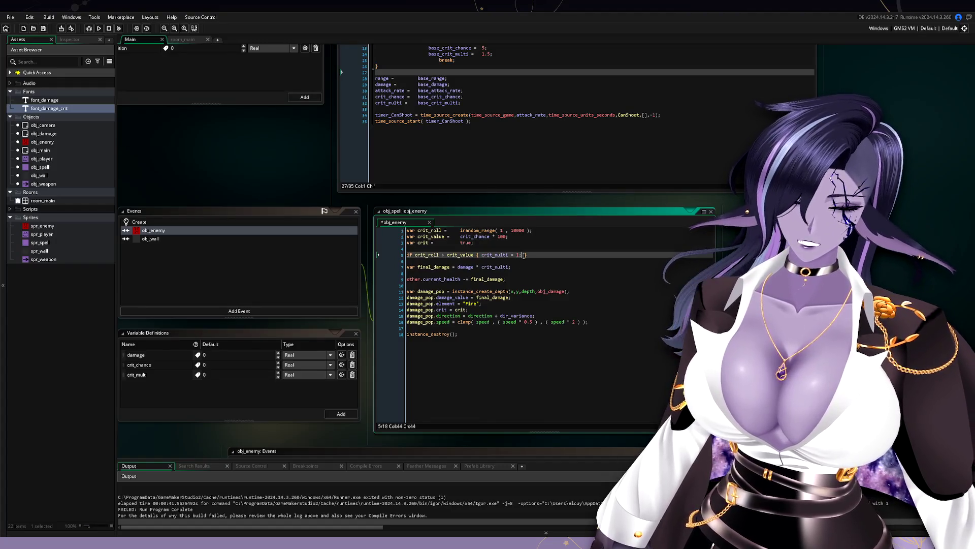
text(cirt)
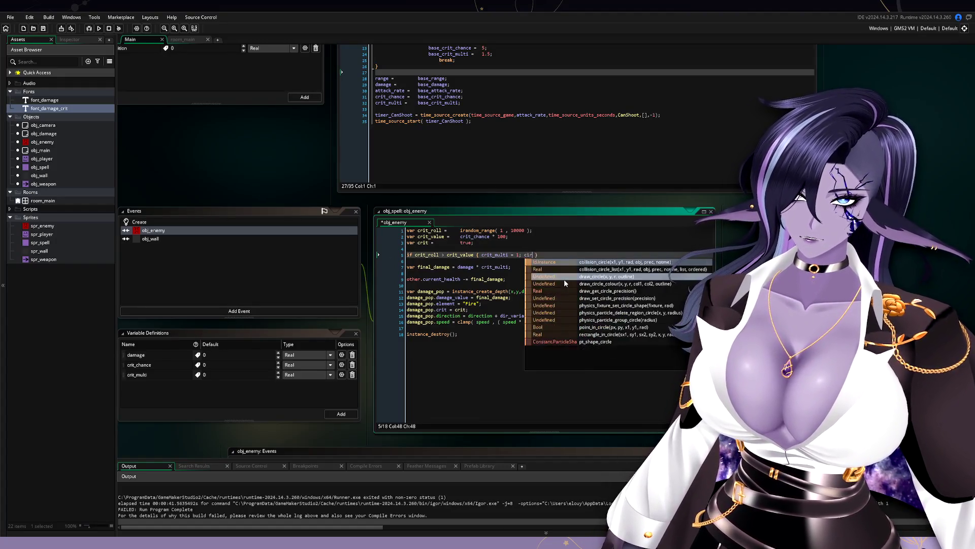
key(Return)
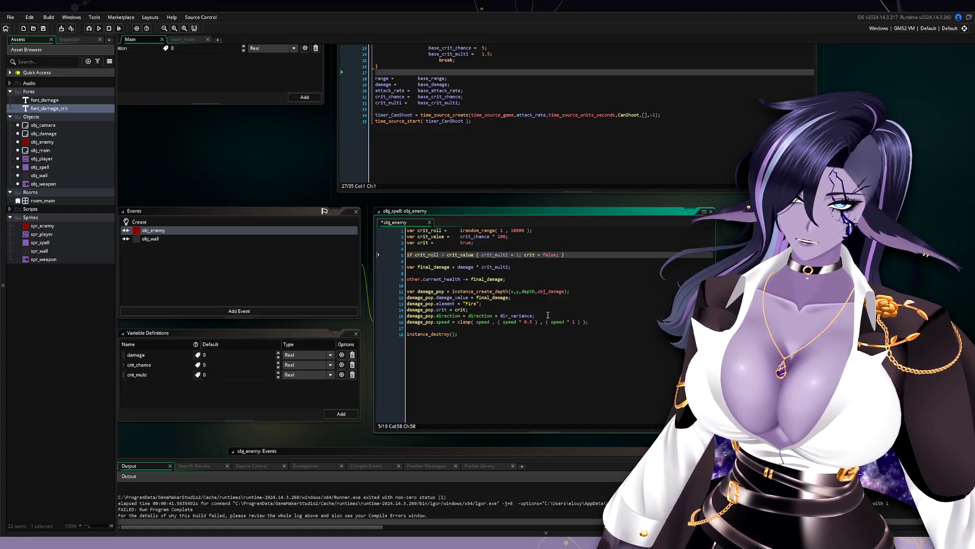
click(503, 315)
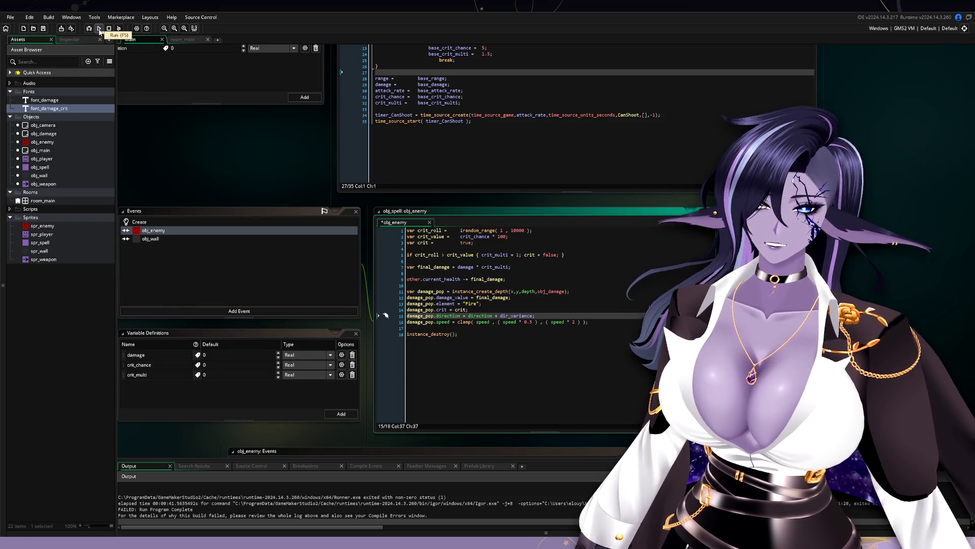
Step: Run a test build, then insert 'var dir_variance = random_range(-15,15);' above instance_create_depth
click(99, 29)
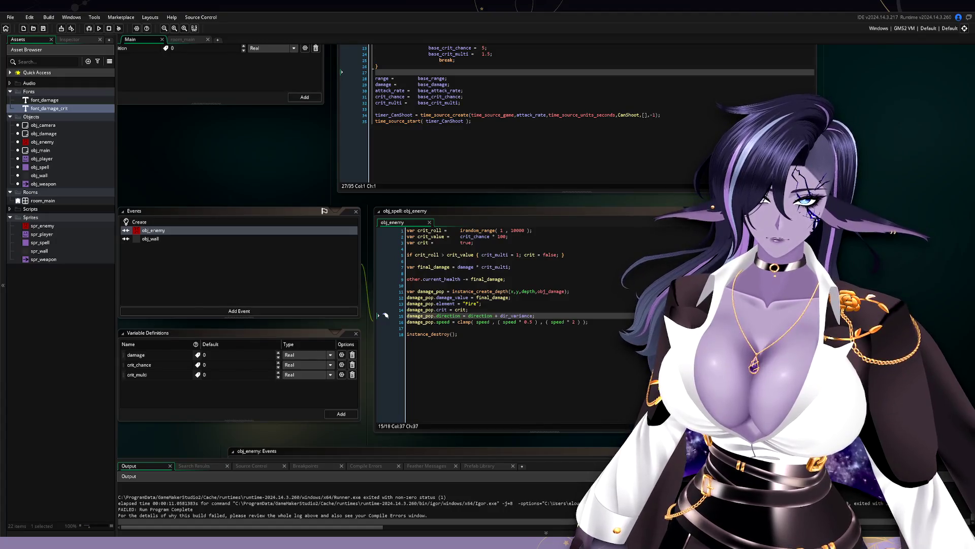
click(466, 285)
key(Return)
text(var dir_variance = random_range(-15,15);)
key(Return)
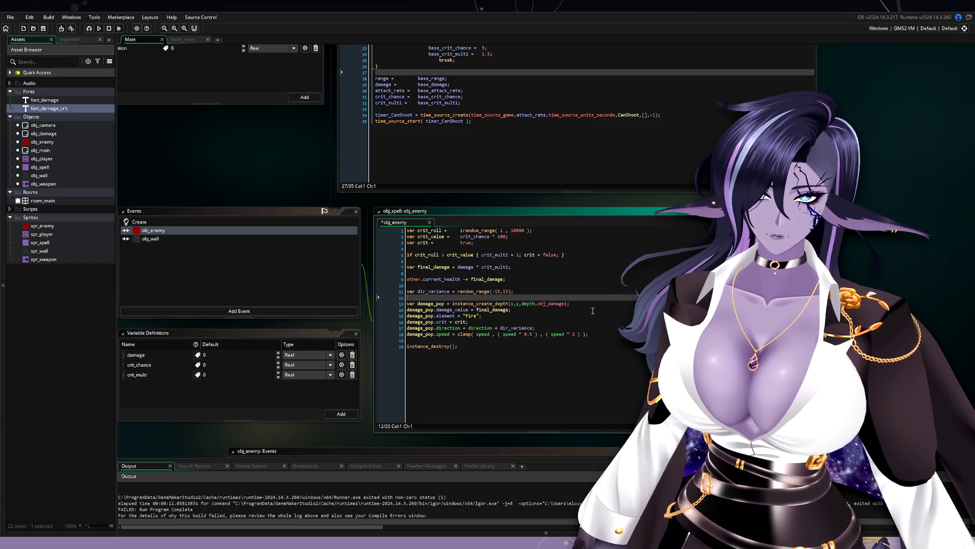
Step: Launch the game and watch red damage numbers, including 200! crits, pop off hit enemies
click(100, 29)
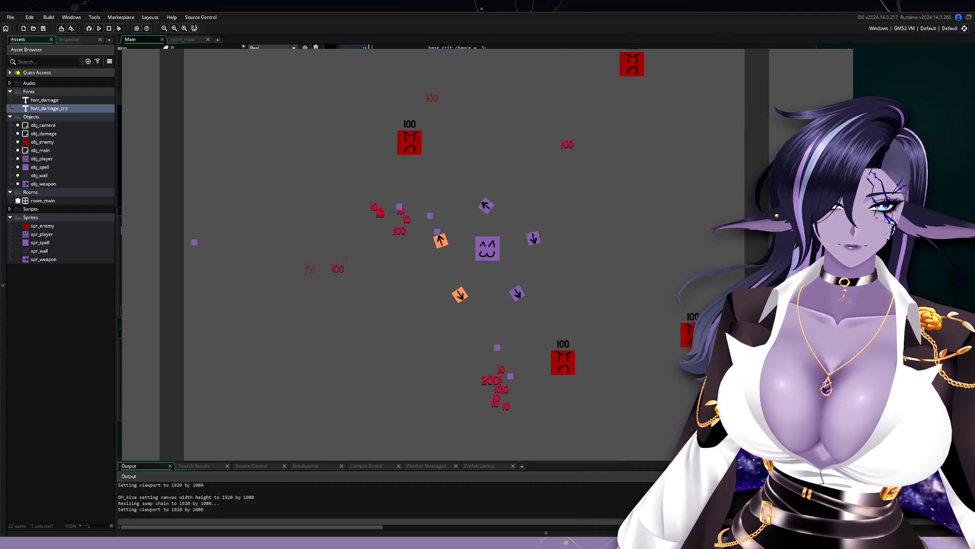
Step: Close the game and raise the font_damage_crit size from 24 to 28
key(Escape)
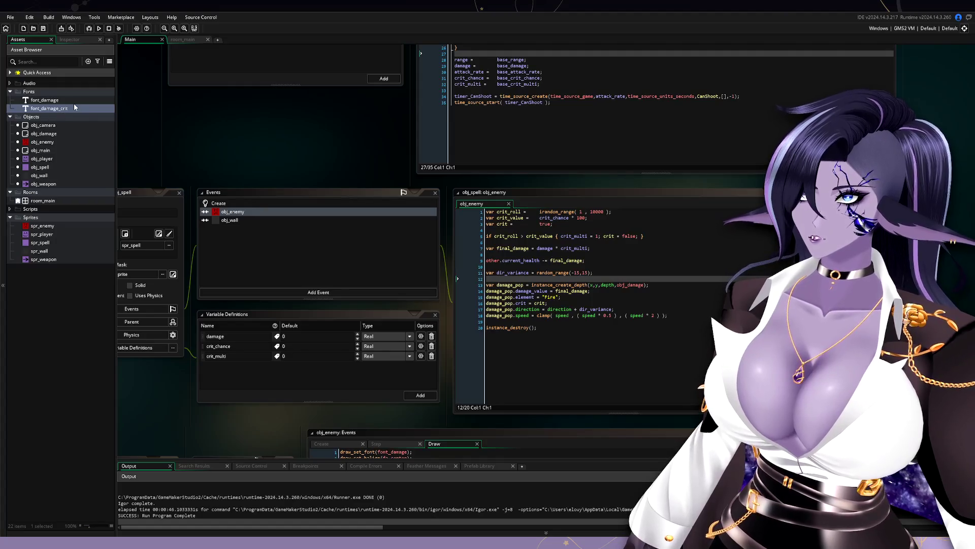
double_click(71, 108)
click(252, 276)
click(253, 276)
click(252, 276)
click(252, 276)
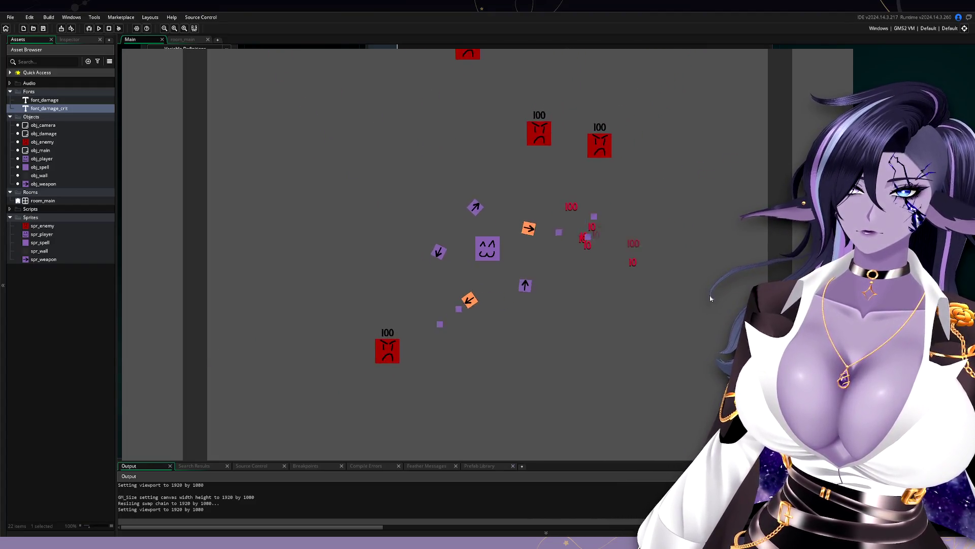
Step: Playtest by moving the player around with WASD, watching crit pop-ups like 15! appear
key(a)
key(w)
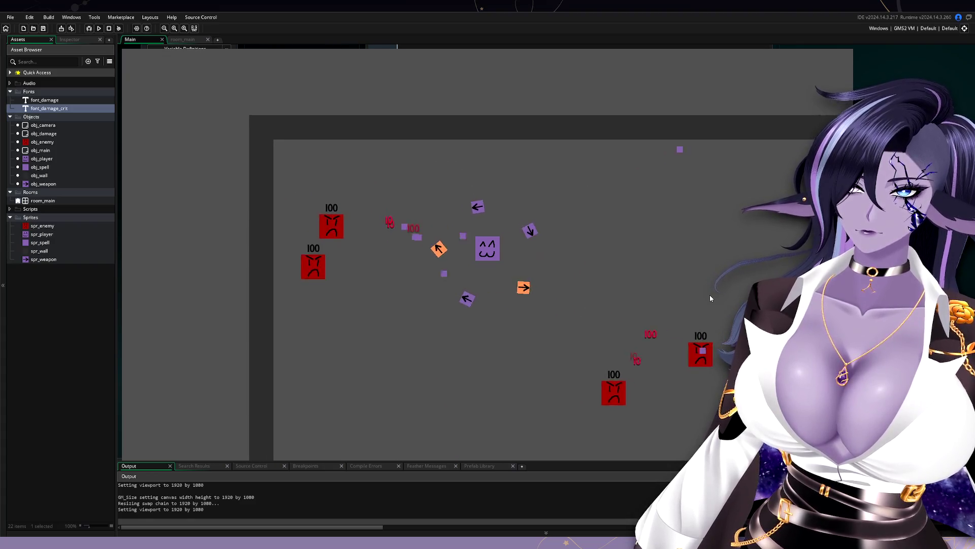
key(d)
key(a)
key(s)
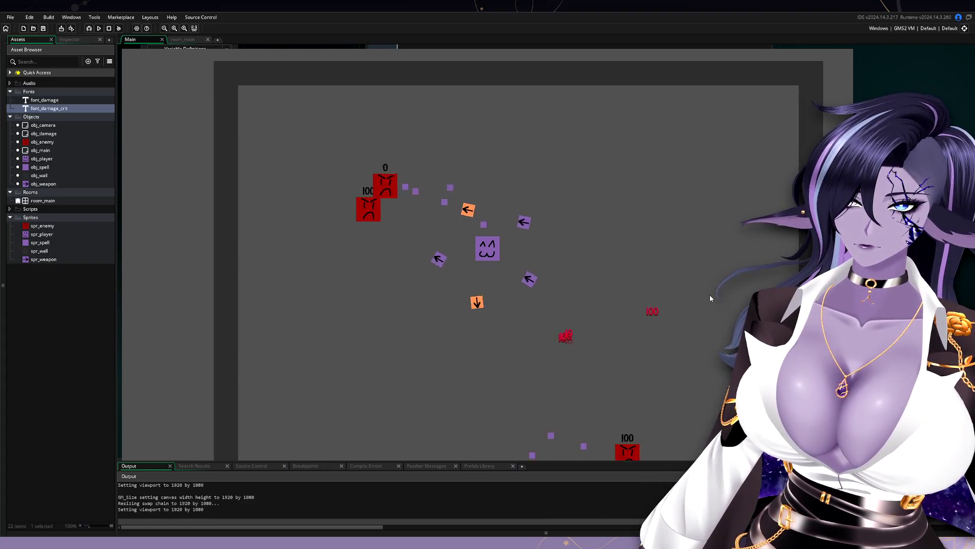
key(d)
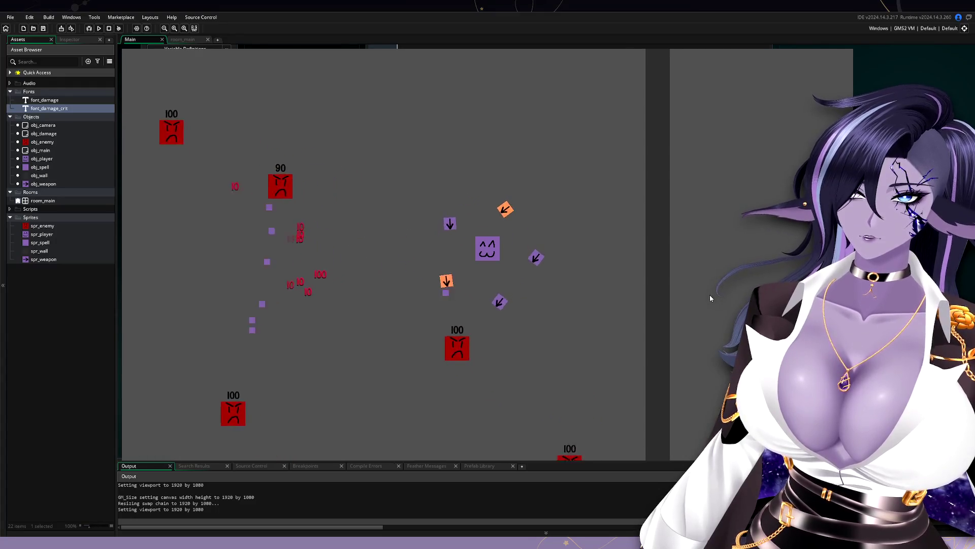
key(a)
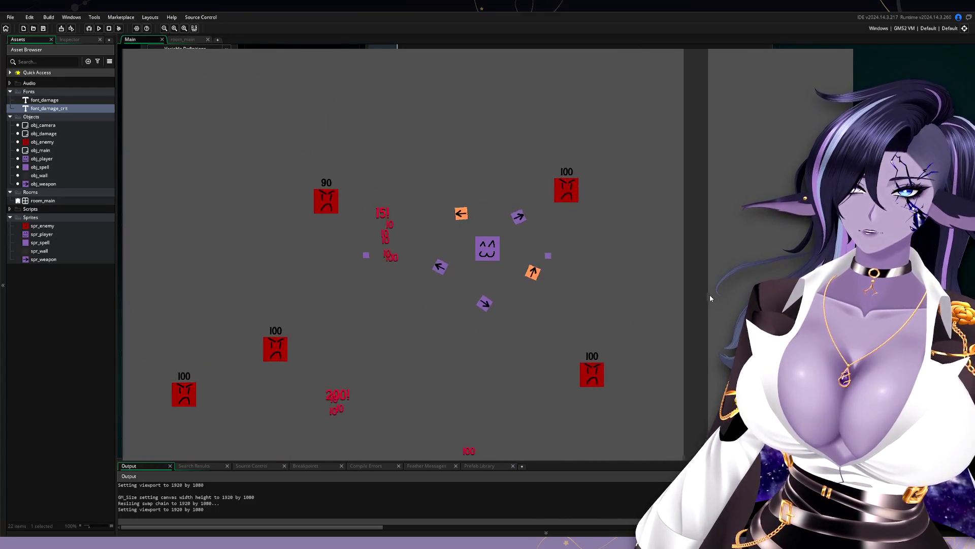
key(a)
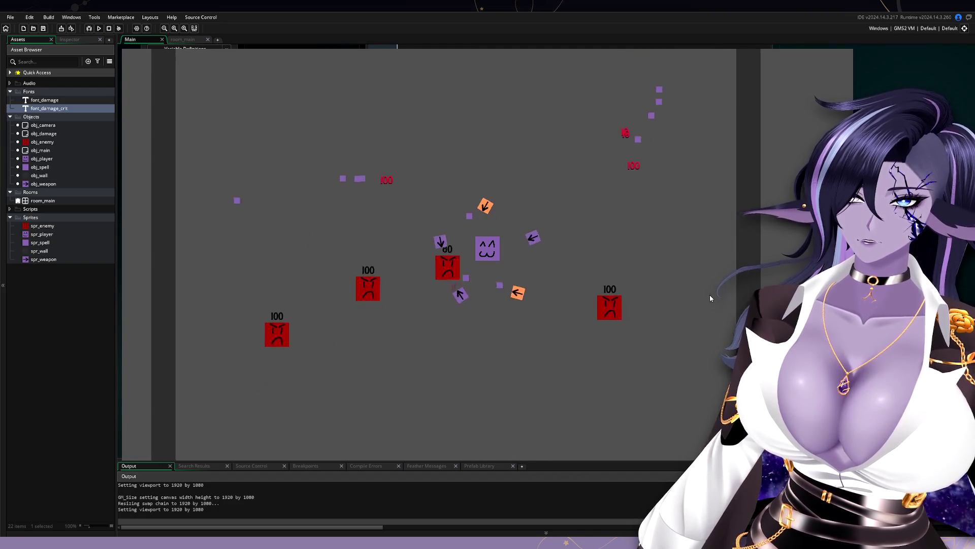
key(d)
key(s)
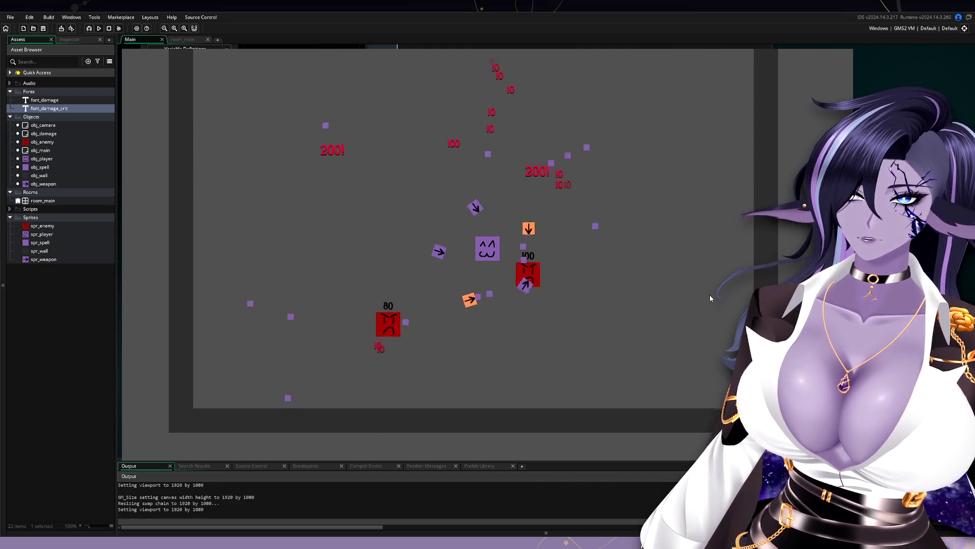
key(a)
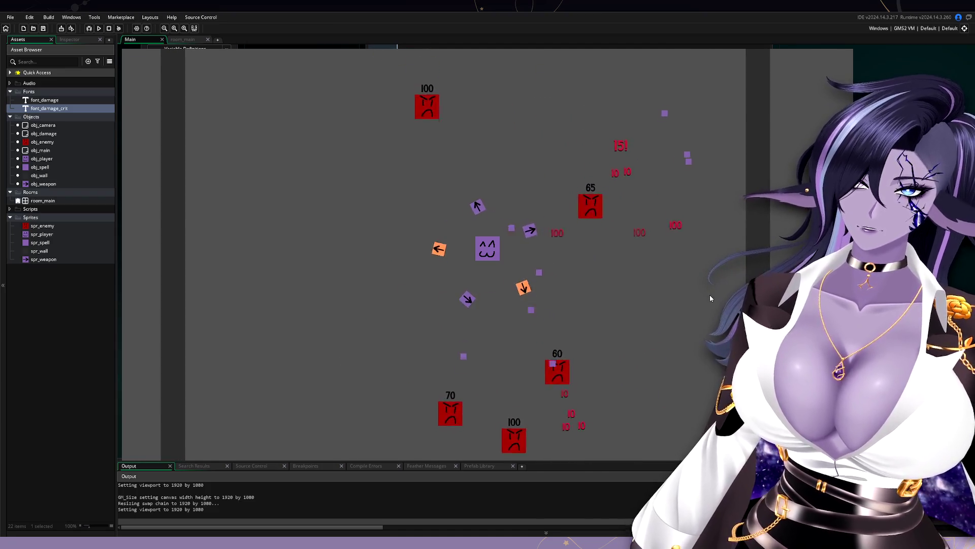
key(a)
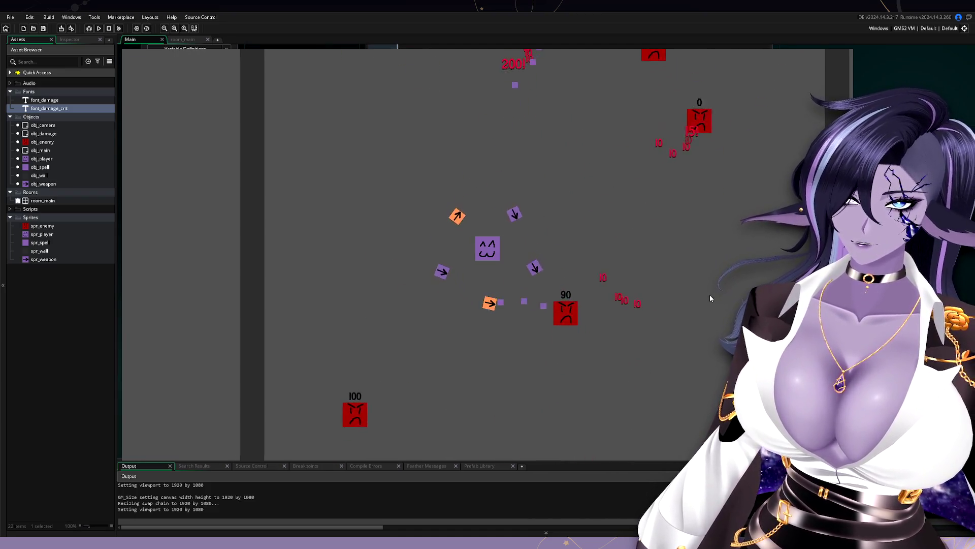
key(s)
key(d)
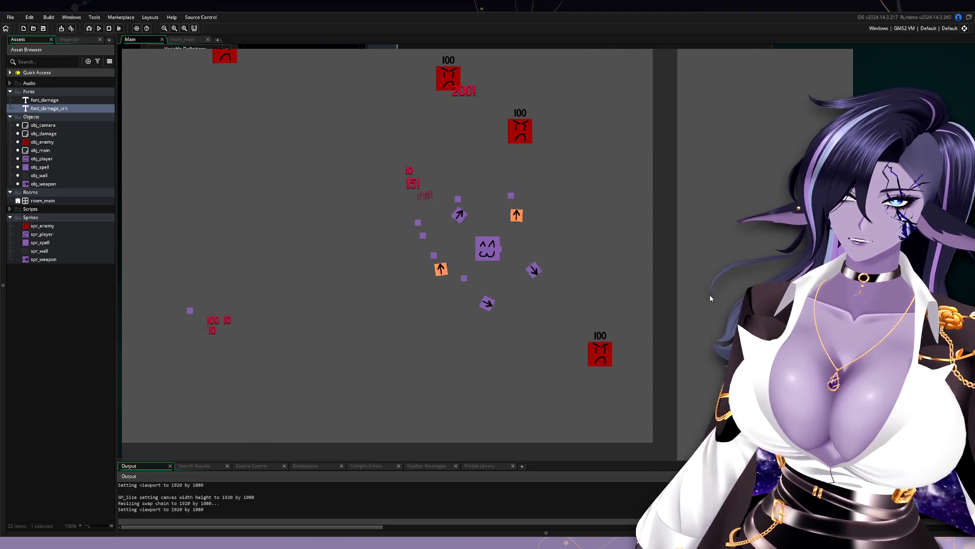
key(a)
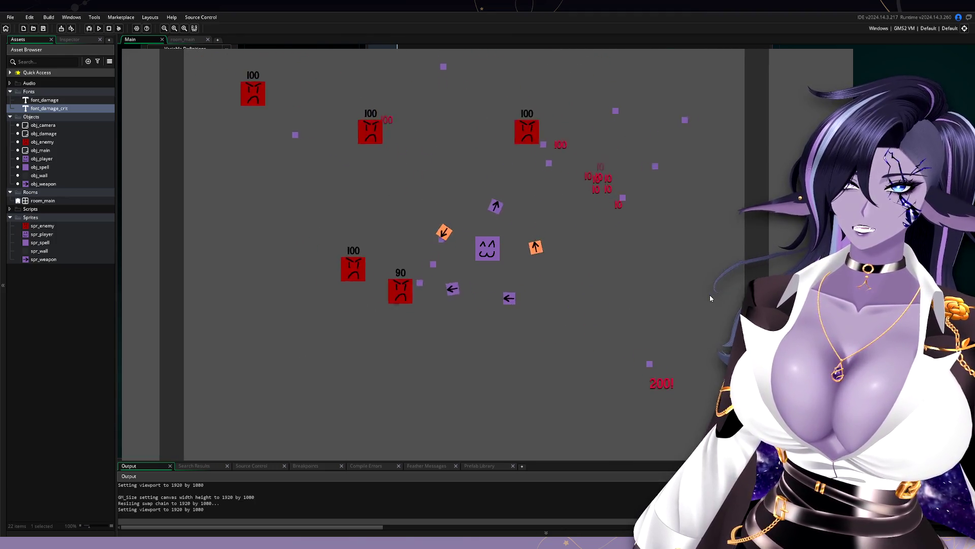
key(d)
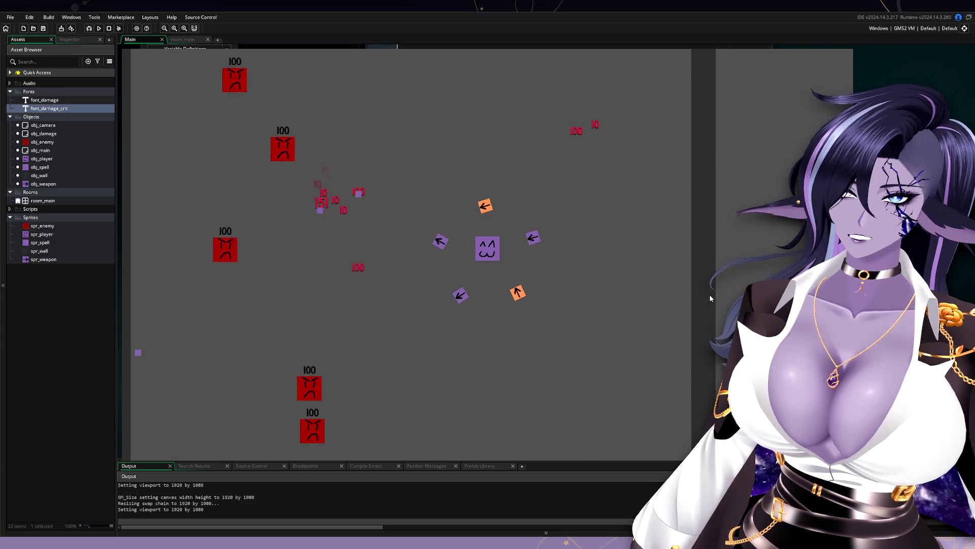
key(a)
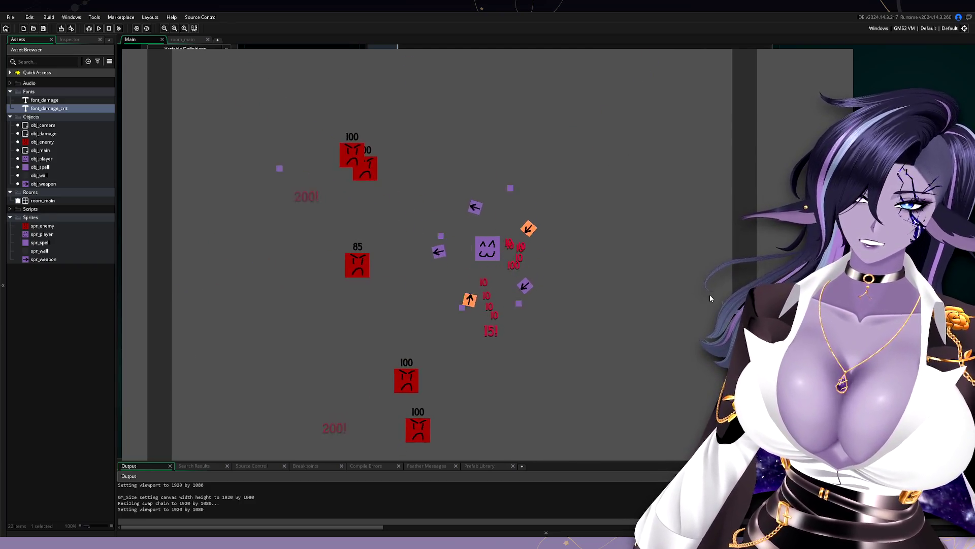
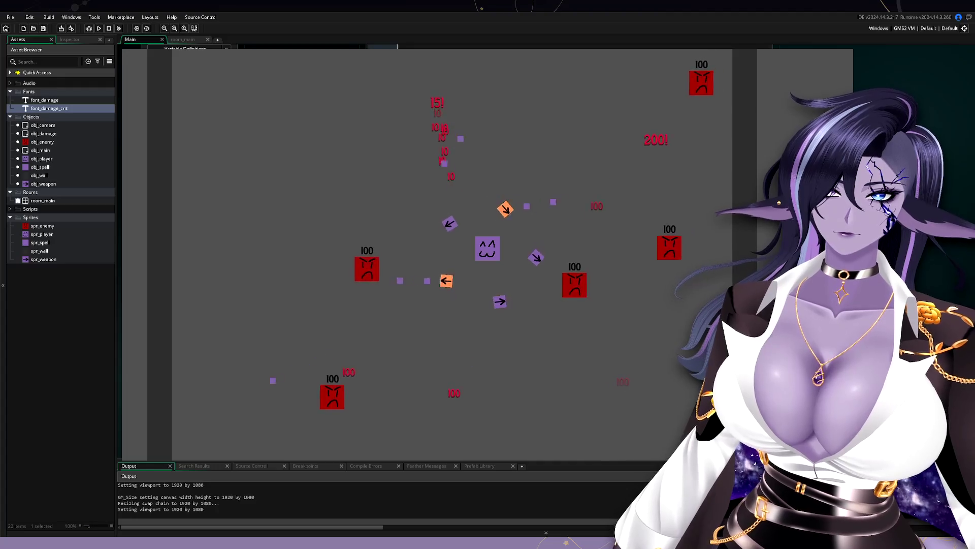
Step: Stop the running game, then open obj_damage and obj_player to view the player's Create code
key(Escape)
double_click(75, 134)
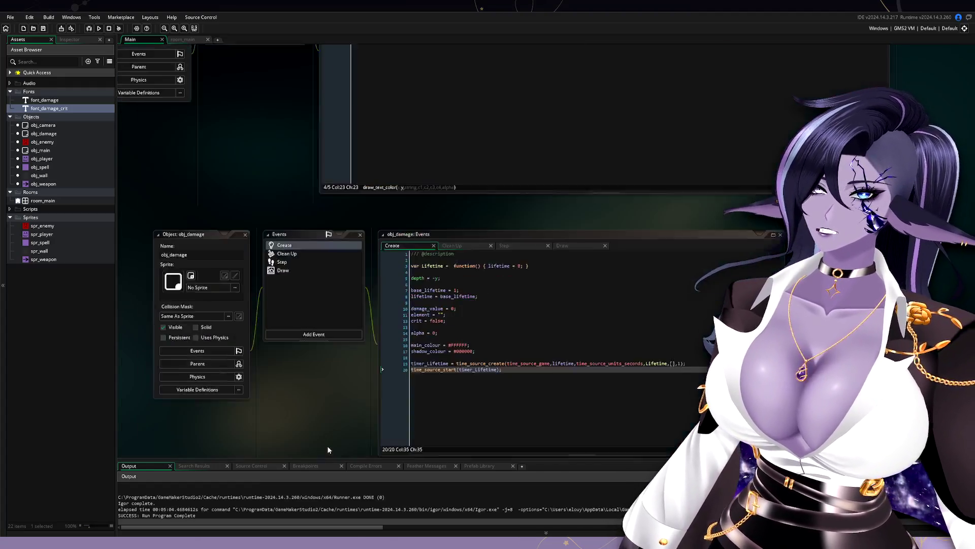
double_click(71, 159)
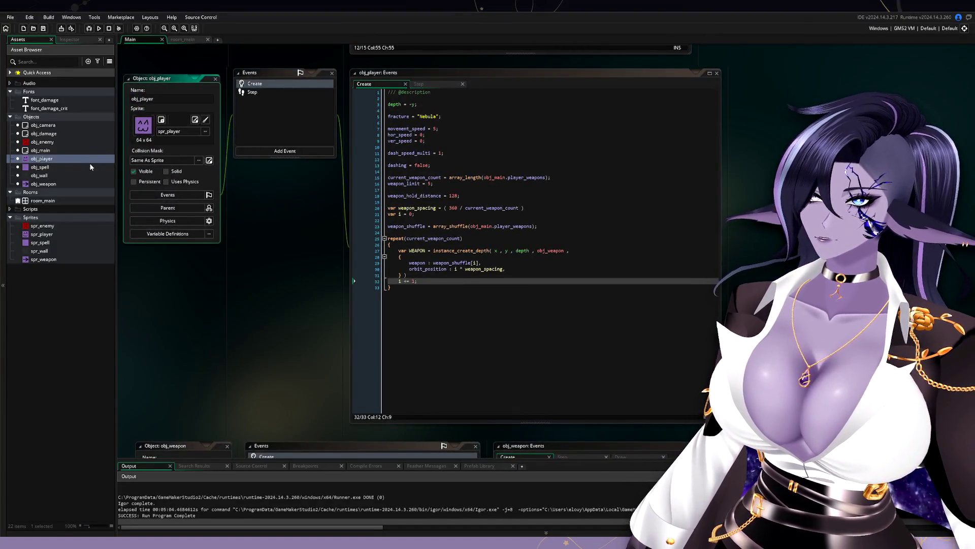
Step: Change orbit_distance in obj_weapon's Create event from 120 to 256 and run the game
double_click(74, 184)
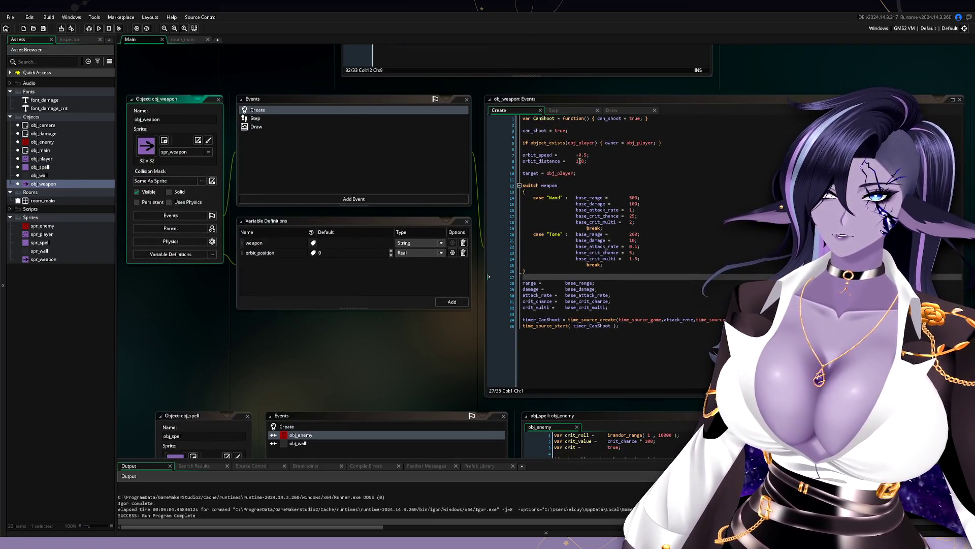
click(580, 161)
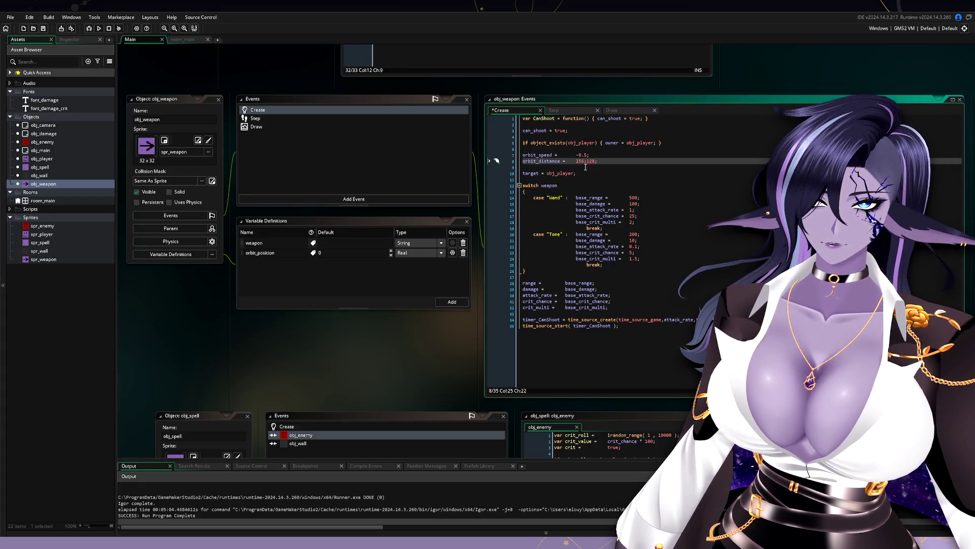
click(99, 28)
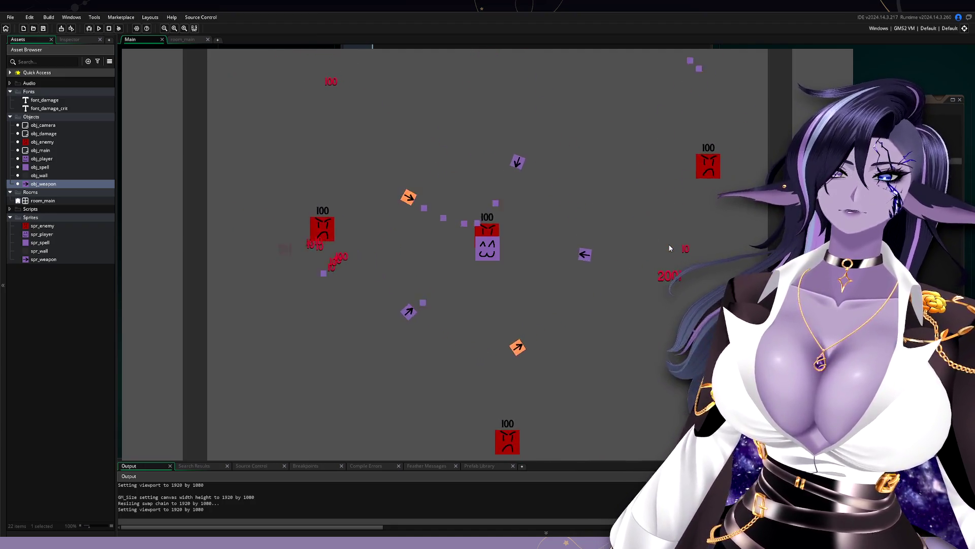
Step: Stop the game, set Wand orbit_distance 128 and Tome 256, then relaunch it
key(Escape)
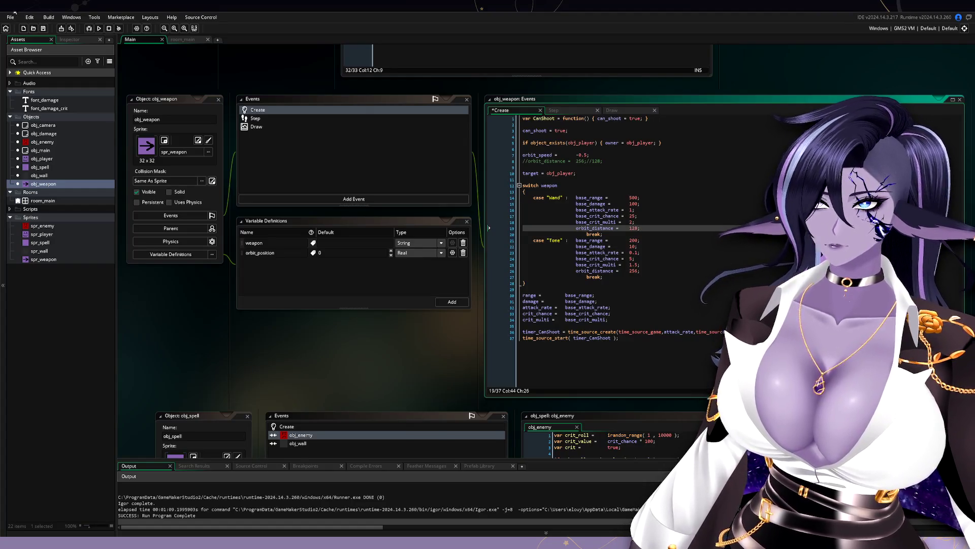
click(100, 29)
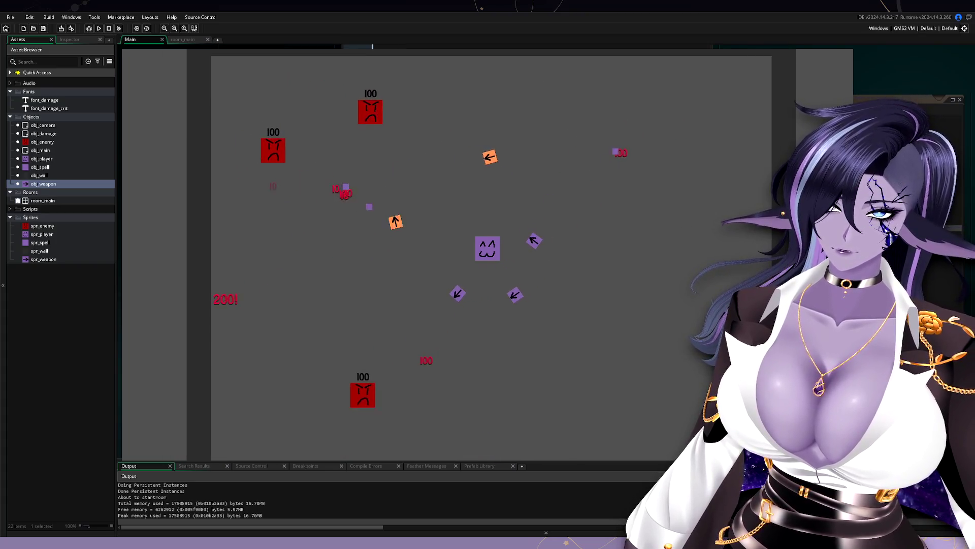
Step: Exit the test run to get back to obj_weapon's Create code
key(Escape)
text(orbit_speed =        -1)
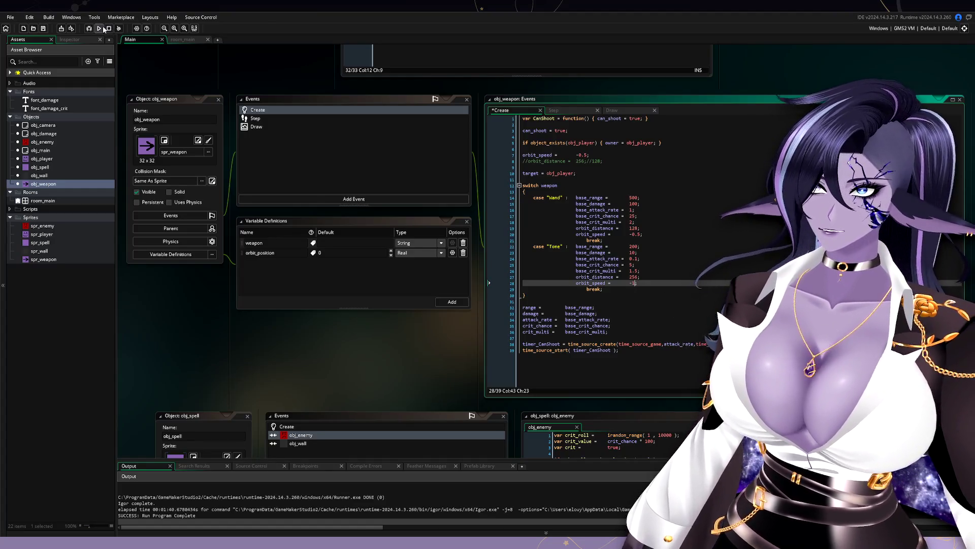
Step: Run the game with Wand orbit_speed -0.5 and Tome orbit_speed -1
click(103, 28)
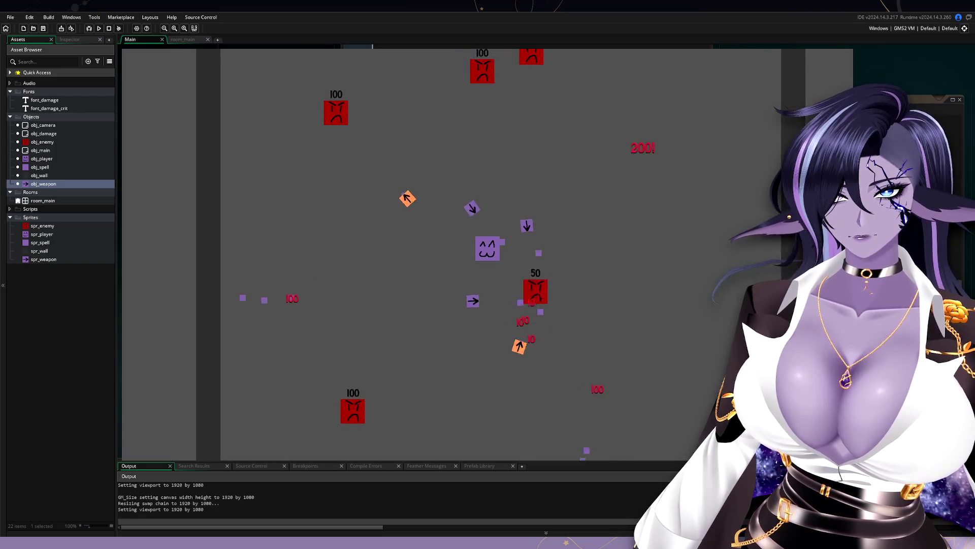
Step: Move the player around the room with WASD to watch the Wand and Tome orbits
key(d)
key(s)
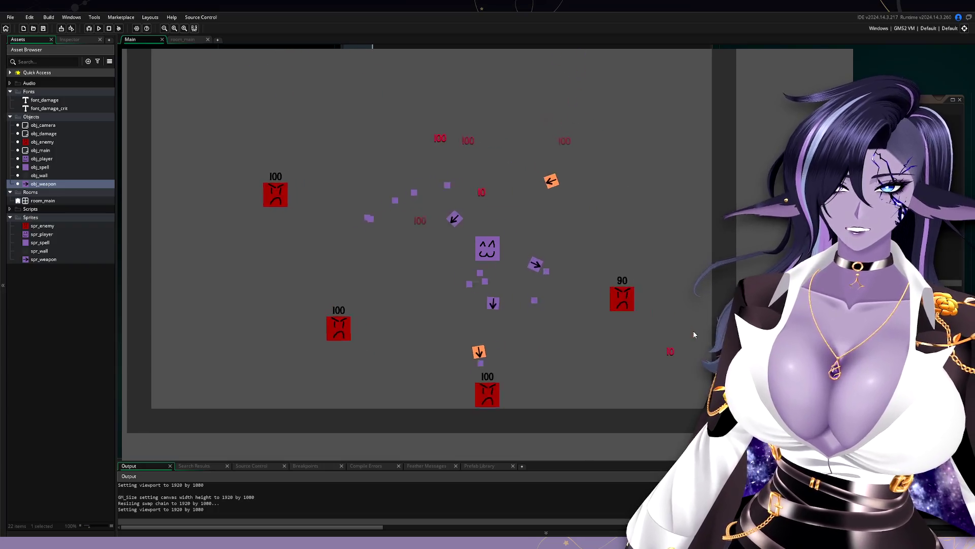
key(w)
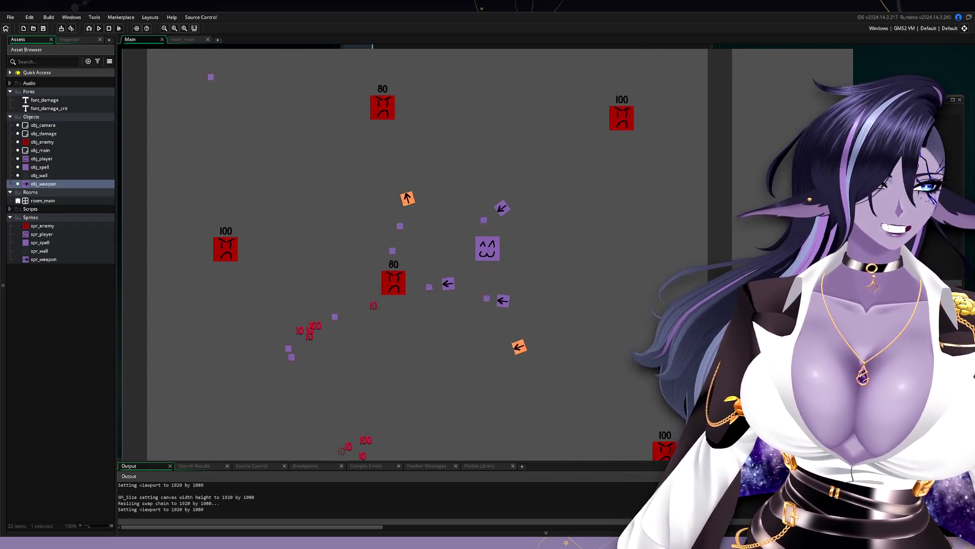
key(a)
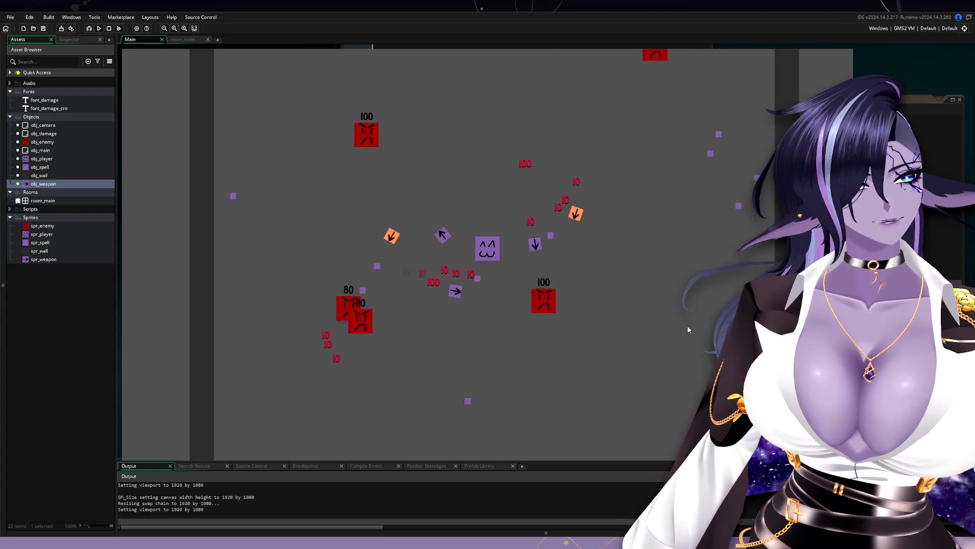
key(a)
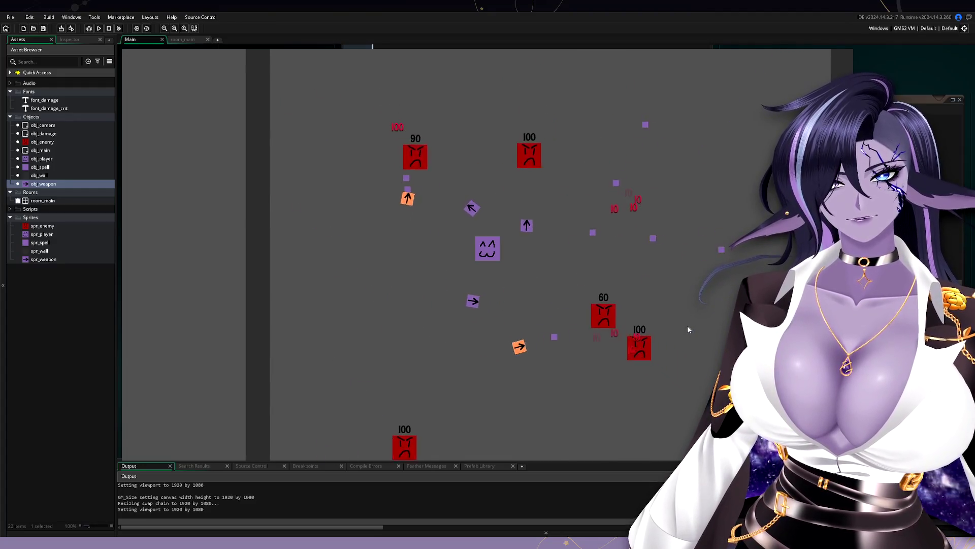
key(d)
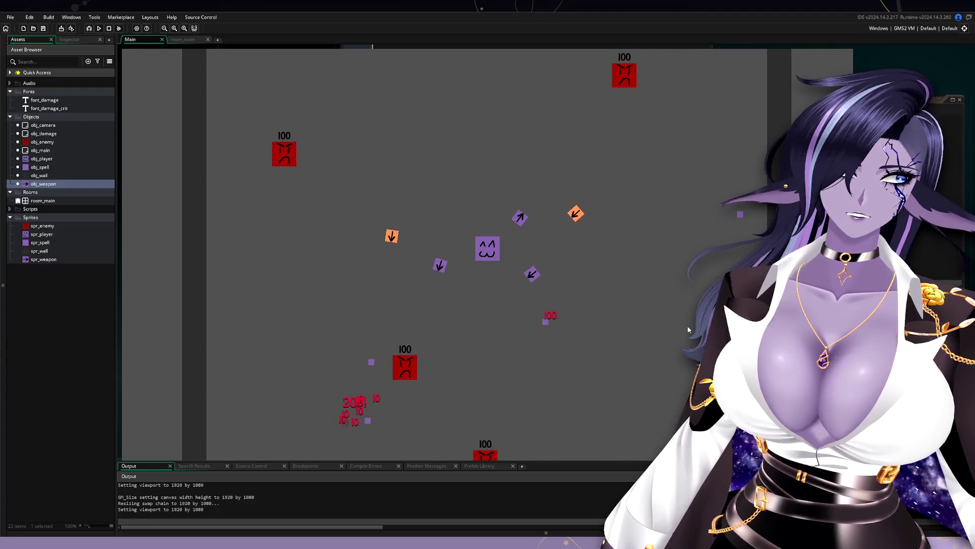
key(d)
key(s)
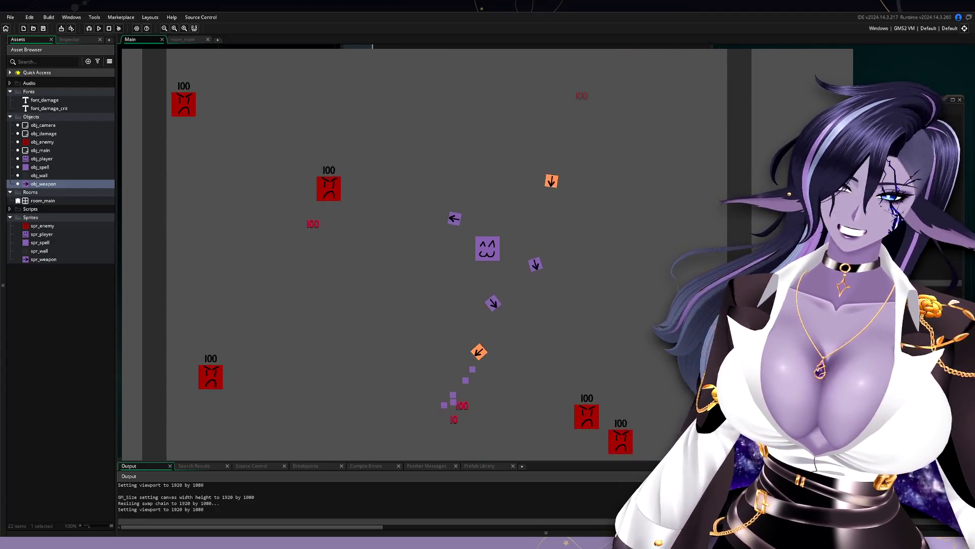
key(a)
key(a)
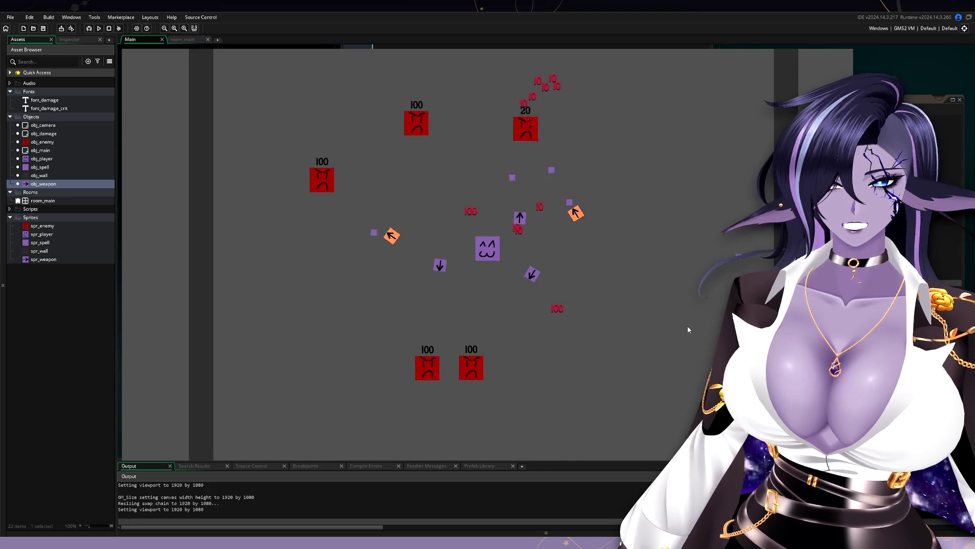
key(d)
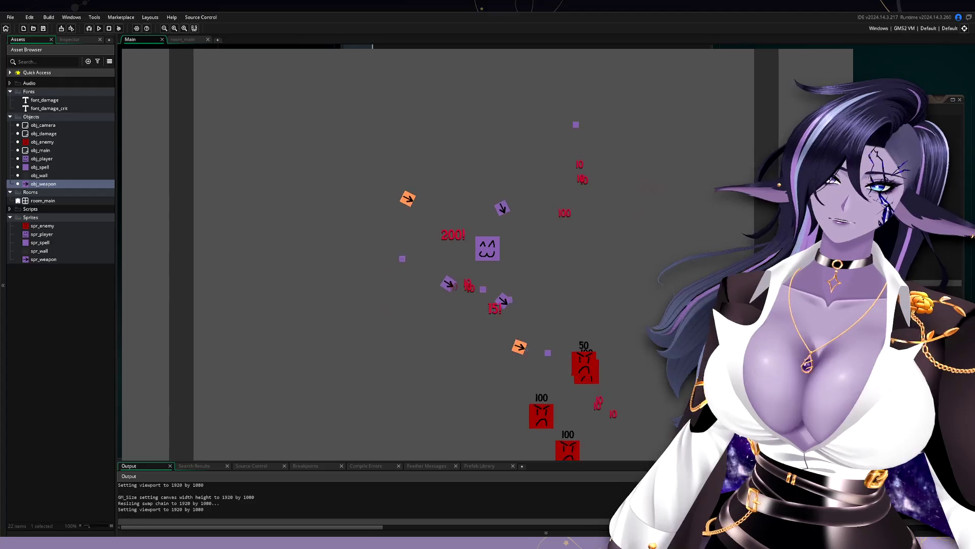
key(d)
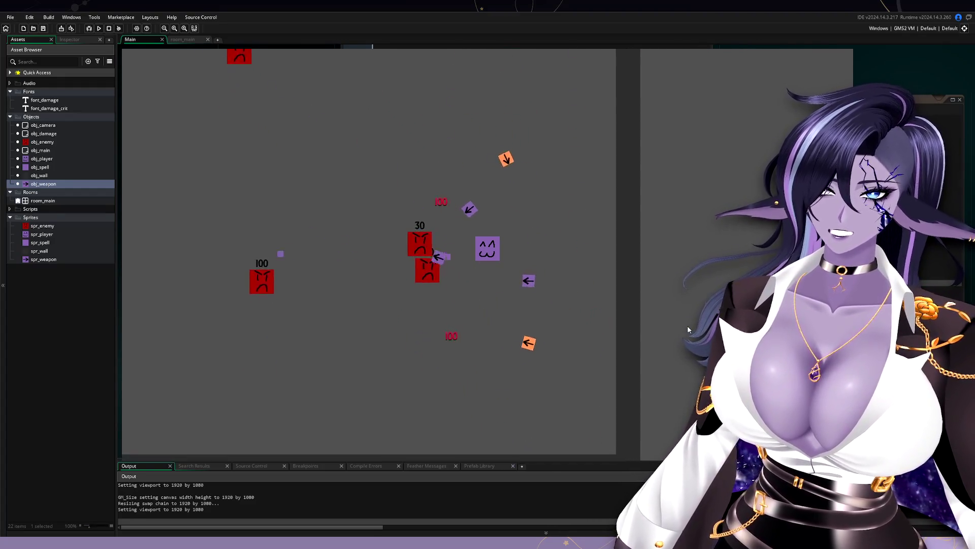
key(s)
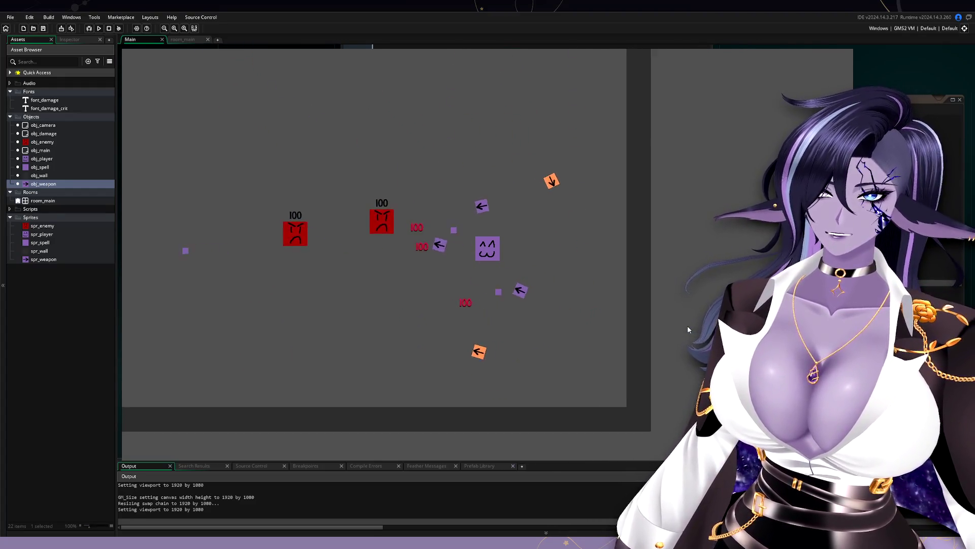
Step: Jiggle the player left and right to test the orbits, then close the game window
key(w)
key(a)
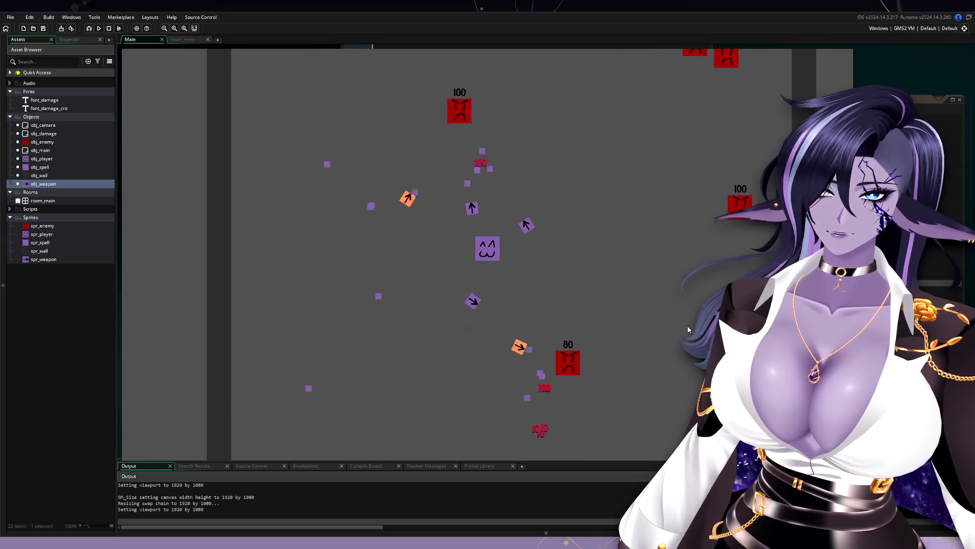
key(d)
key(a)
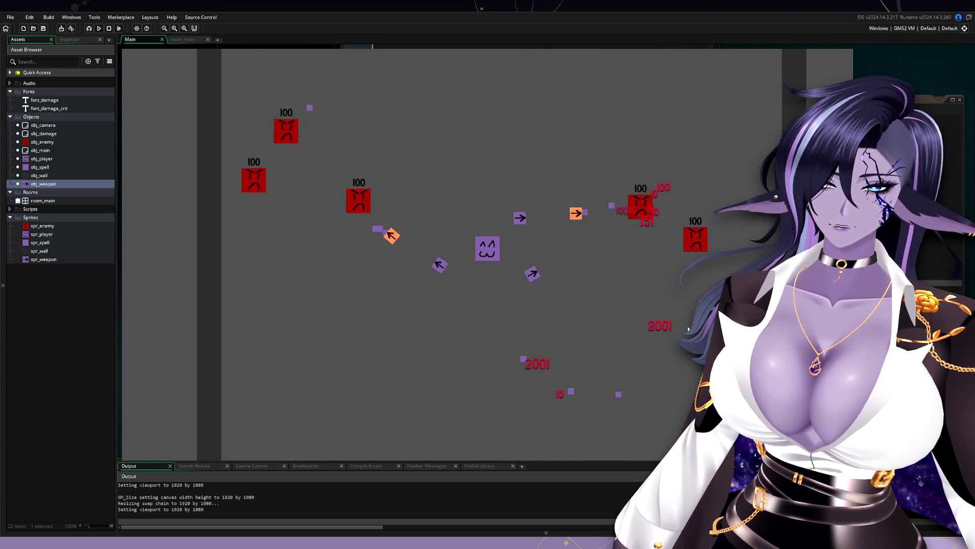
key(d)
key(a)
key(d)
key(a)
key(d)
key(a)
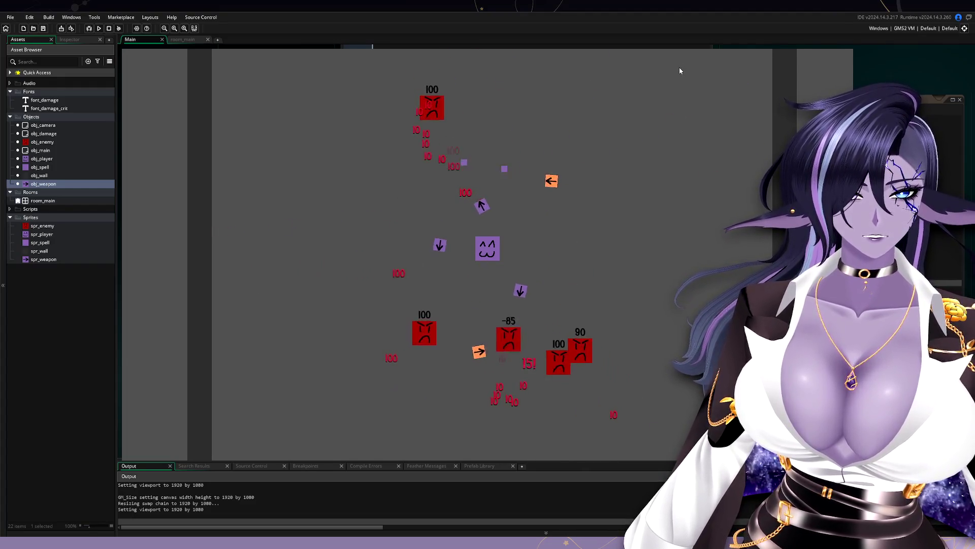
click(846, 50)
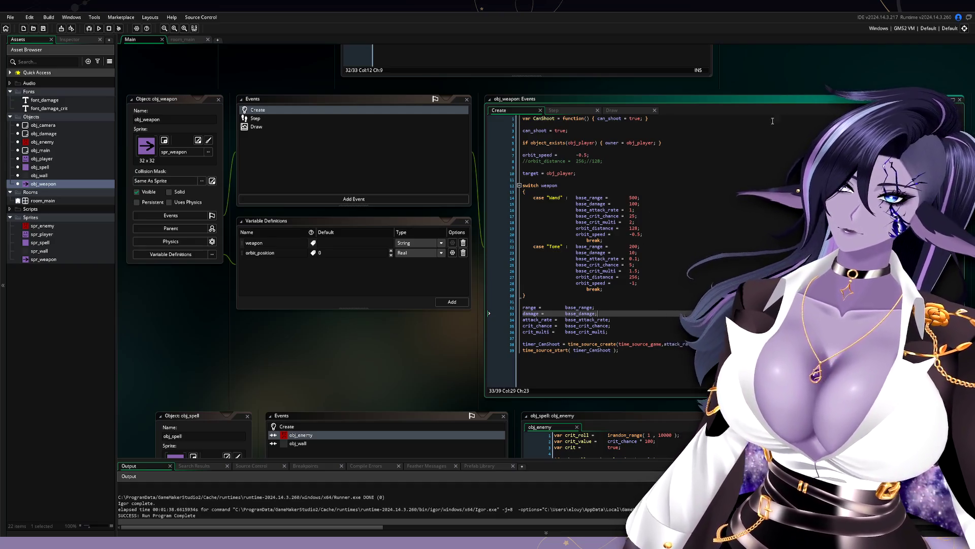
Step: Delete the per-weapon orbit_speed lines in obj_weapon's Create event and run the game
scroll(770, 125, up, 3)
scroll(752, 127, right, 3)
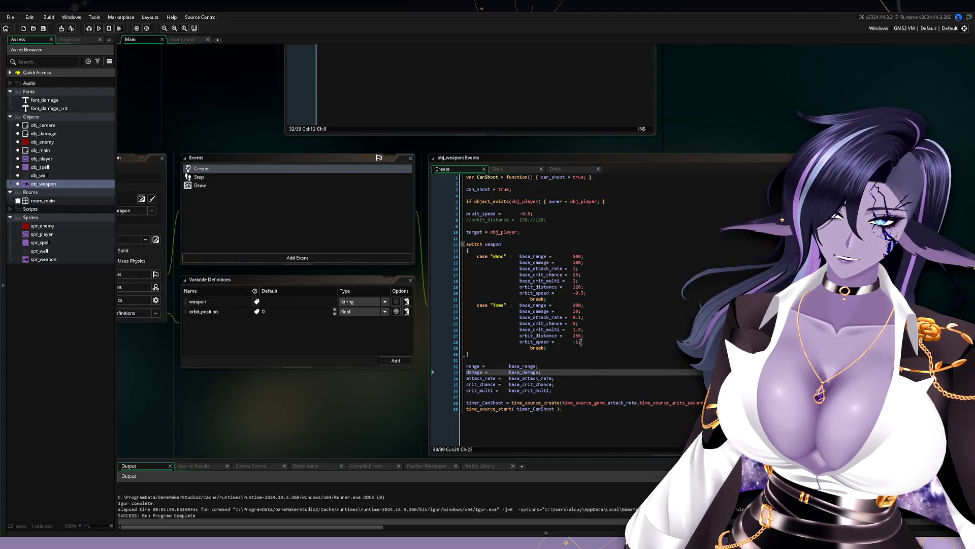
drag(597, 294, 598, 288)
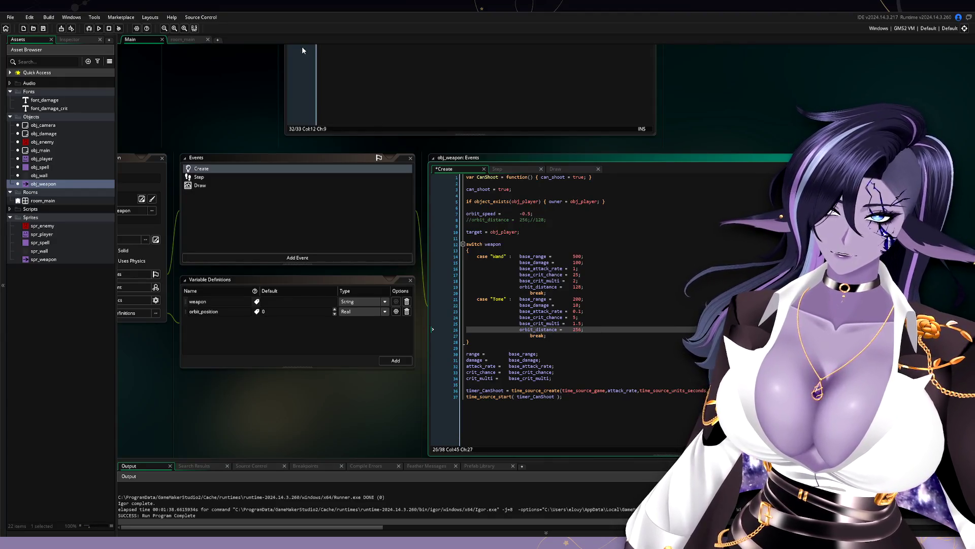
click(119, 30)
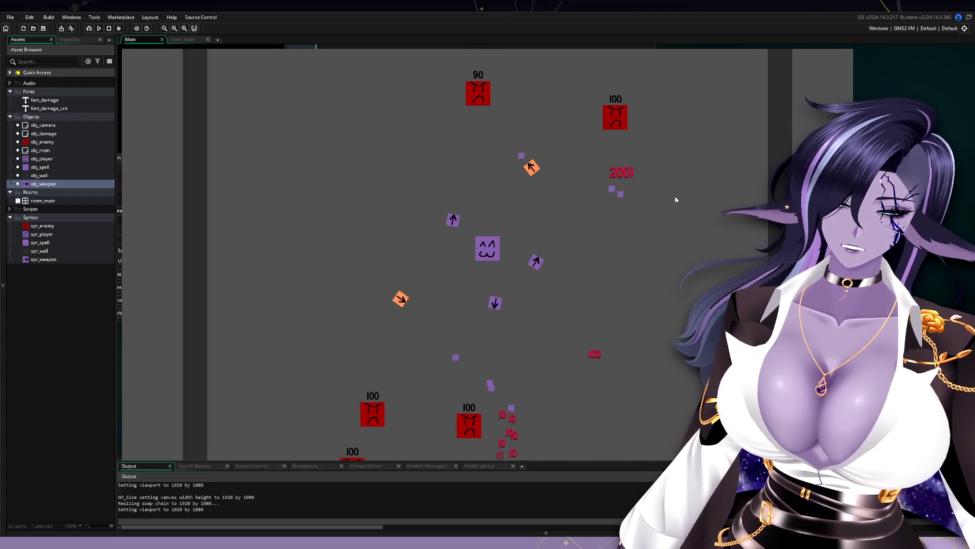
Step: Steer the player left and right so the orbiting weapons strike enemies
key(a)
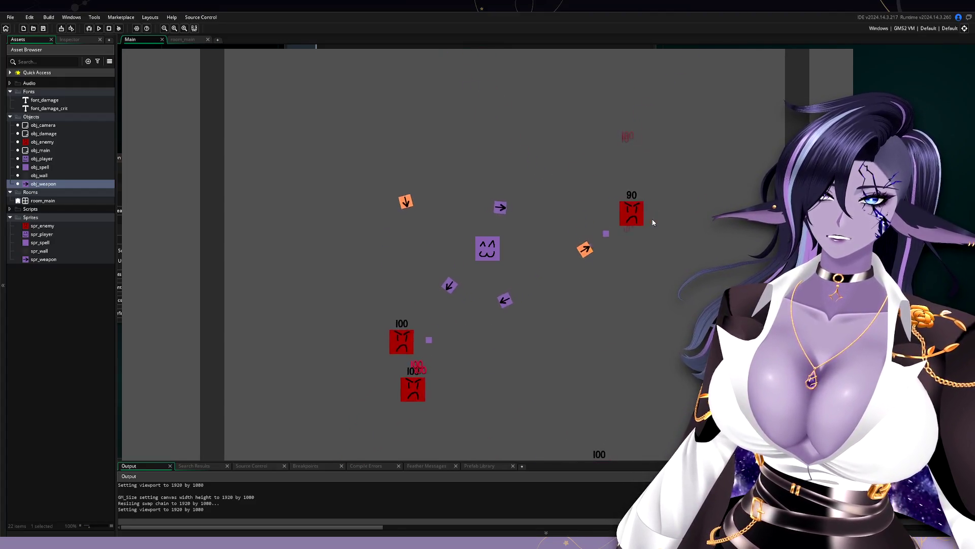
key(a)
key(d)
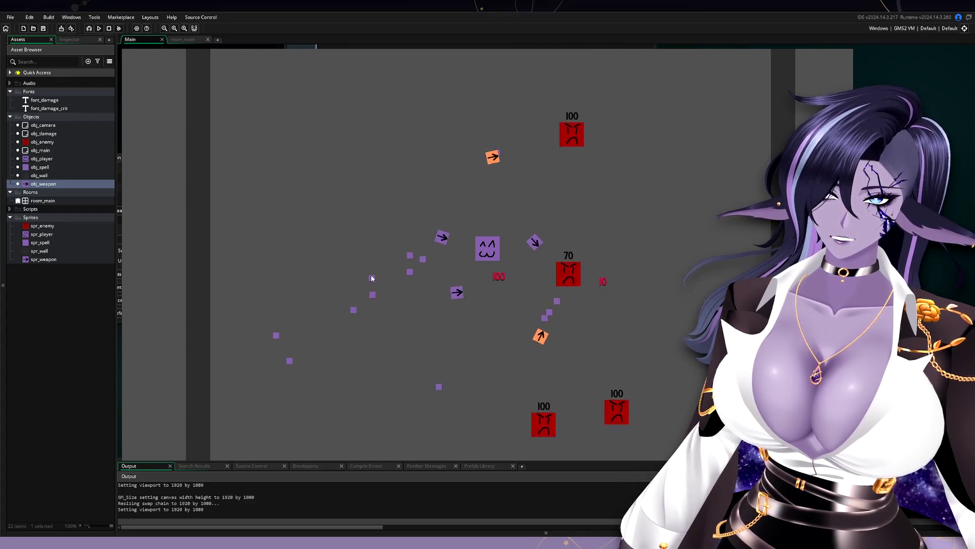
key(a)
key(d)
key(a)
key(d)
key(a)
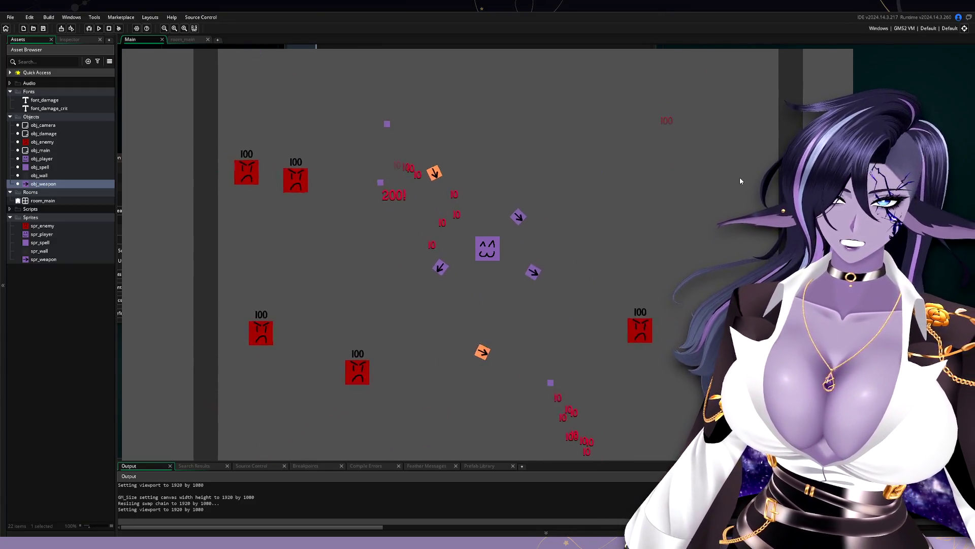
Step: Move the player up-left, then close the game and go to the Tome's orbit_distance value
key(a)
key(w)
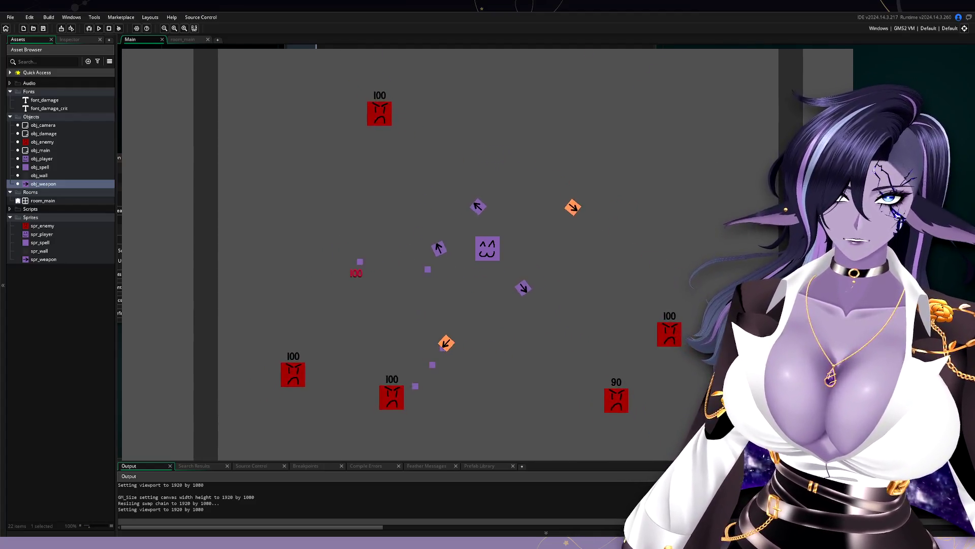
key(Escape)
click(697, 324)
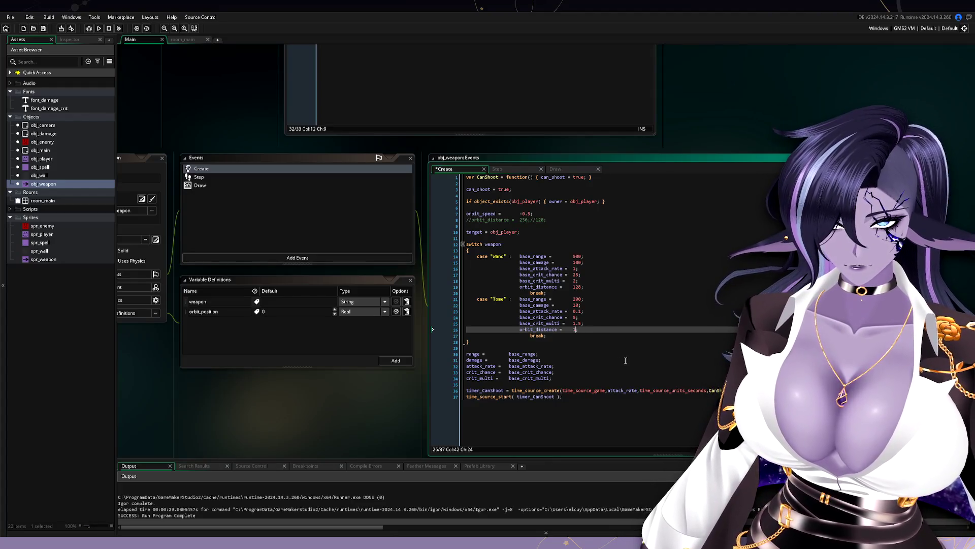
Step: Replace the Tome's orbit_distance 256 with 128 and relaunch the prototype
click(98, 29)
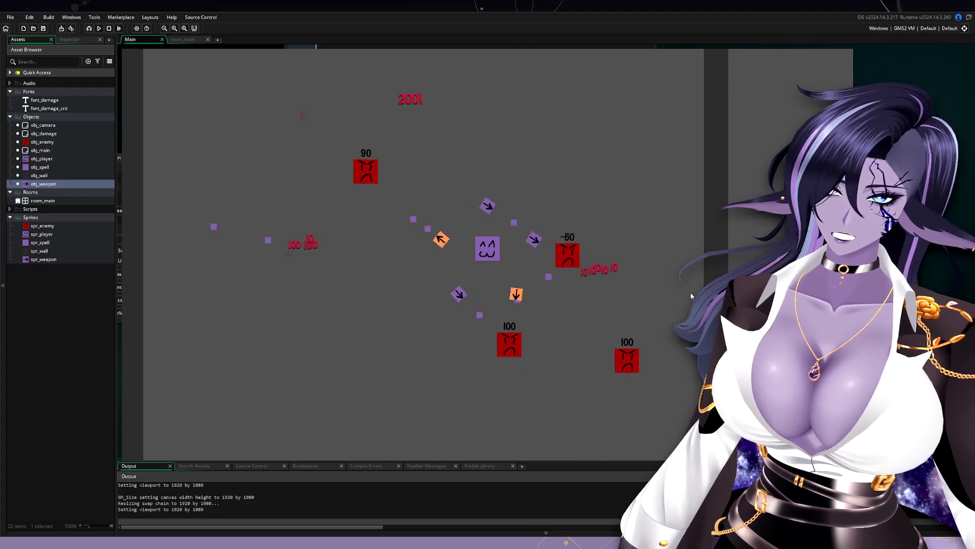
key(a)
key(w)
key(w)
key(d)
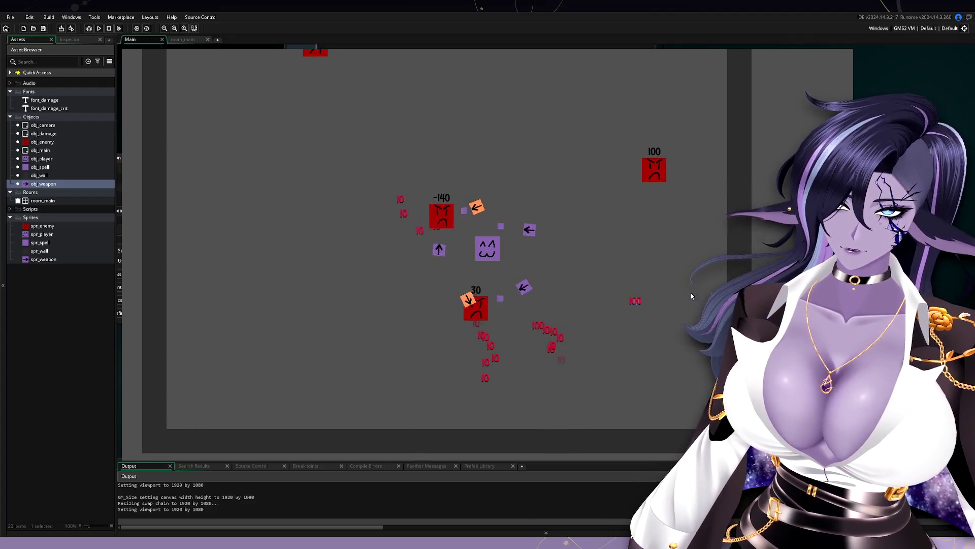
key(a)
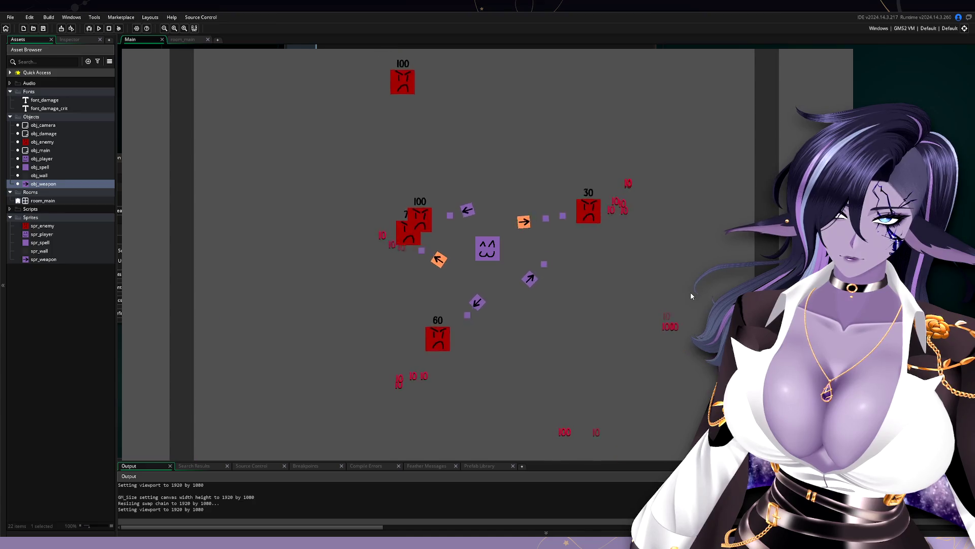
key(d)
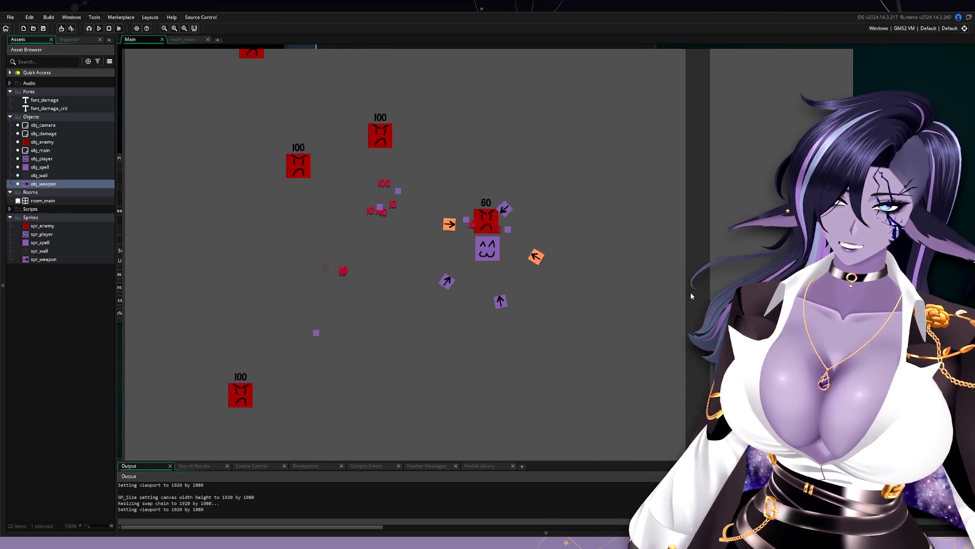
key(a)
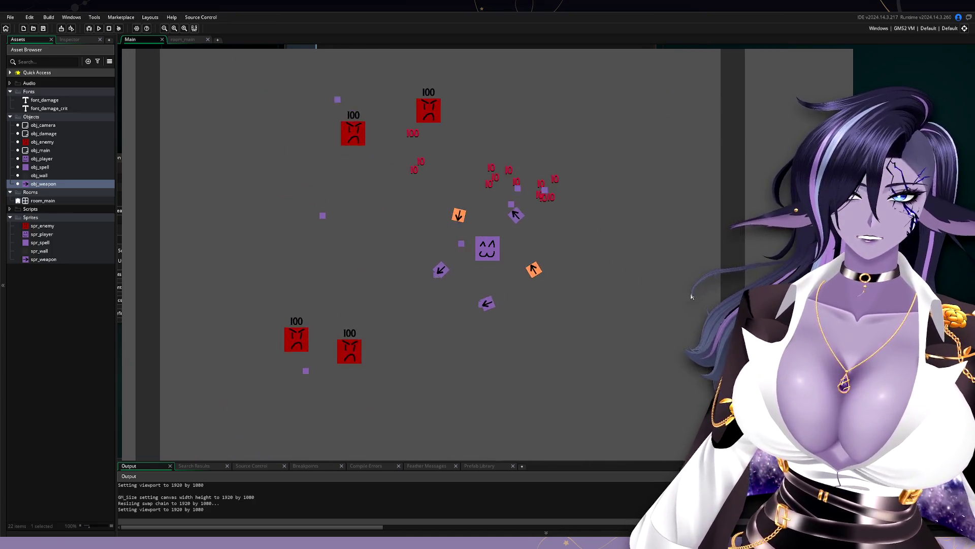
key(d)
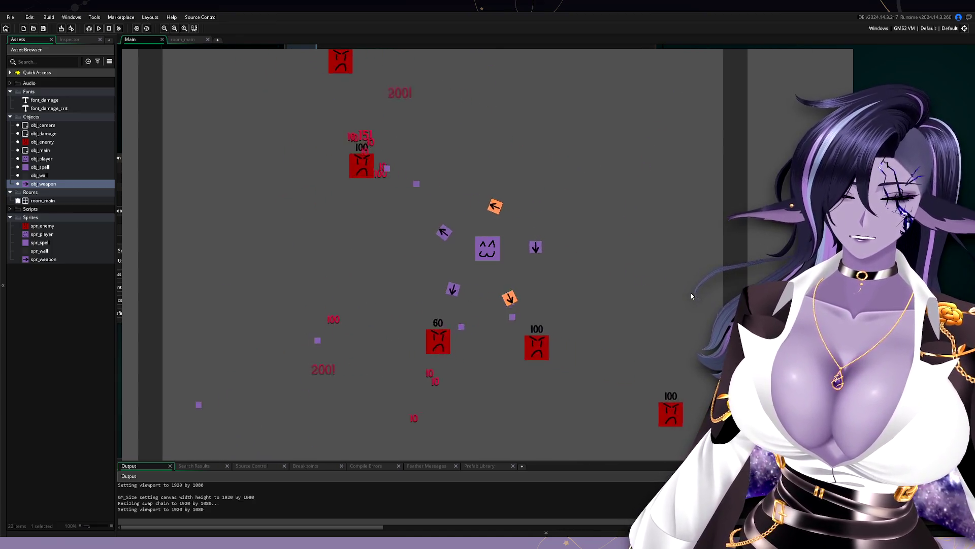
key(d)
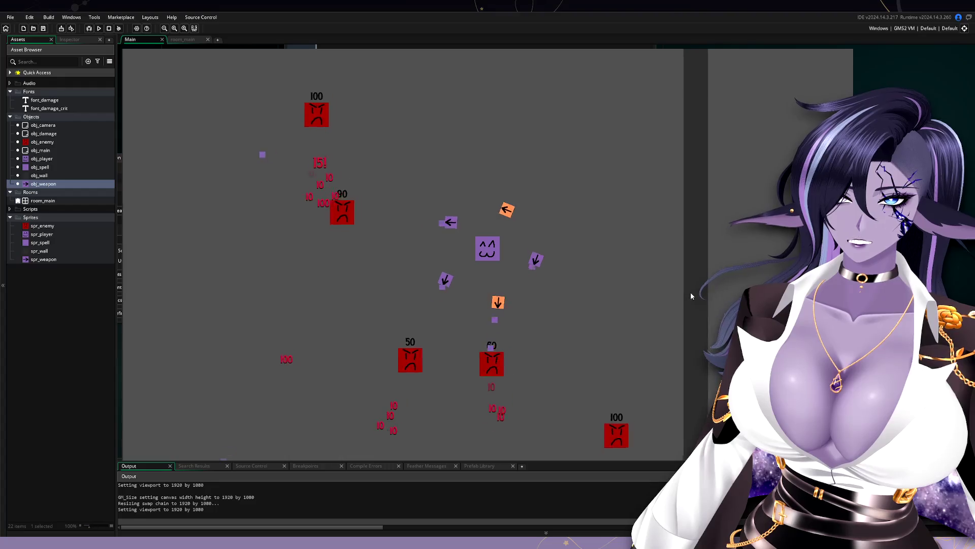
key(a)
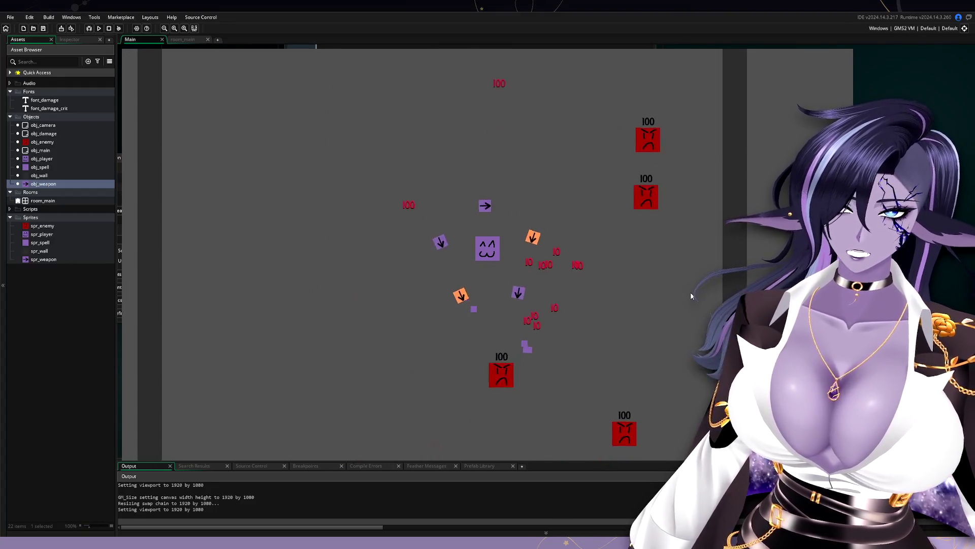
key(d)
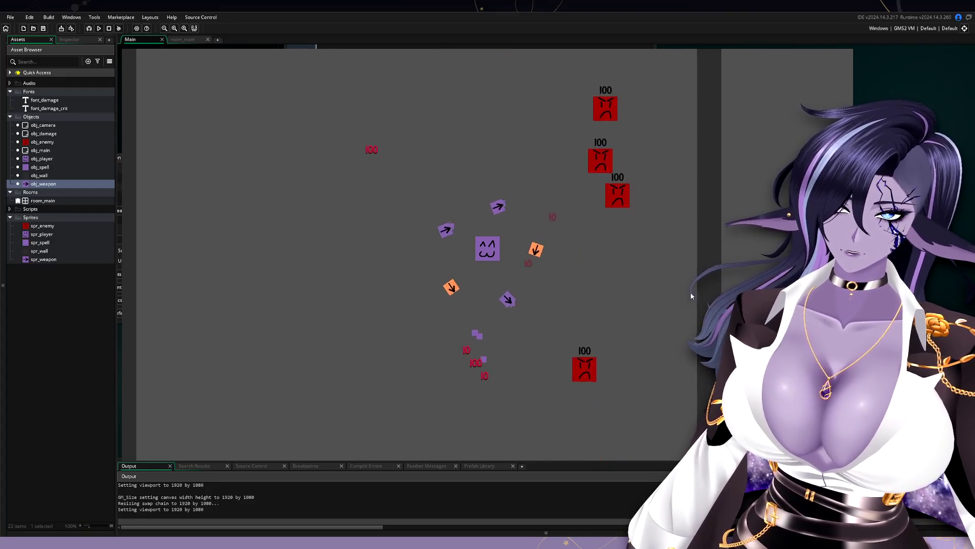
key(a)
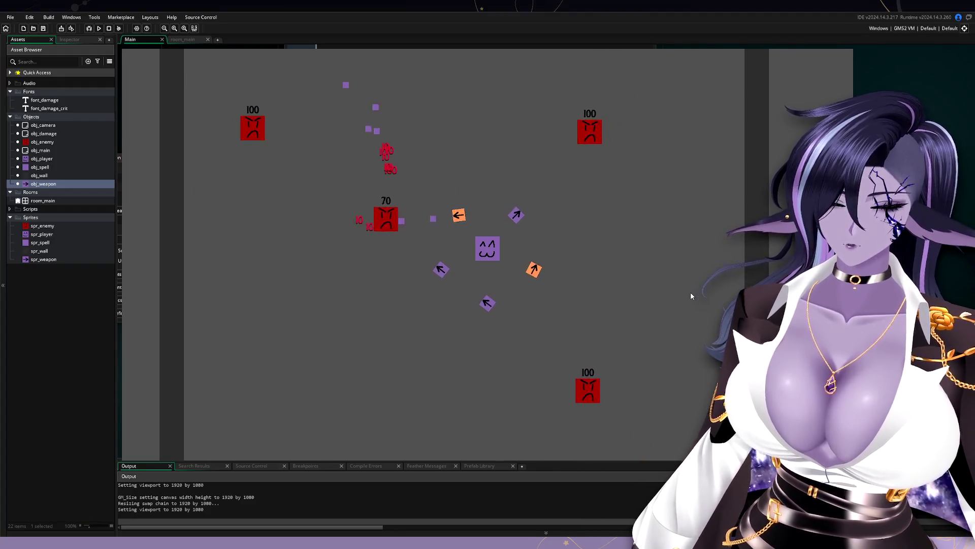
key(s)
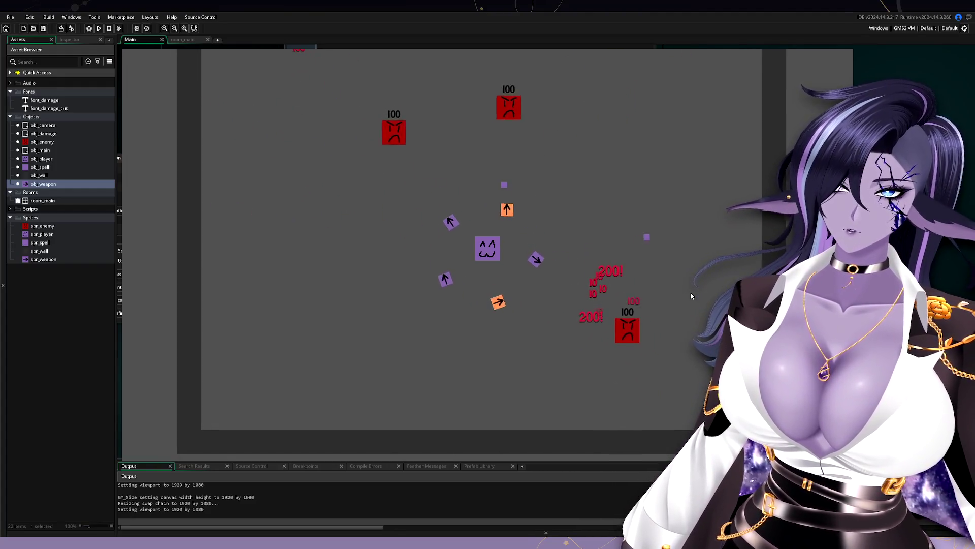
key(d)
key(w)
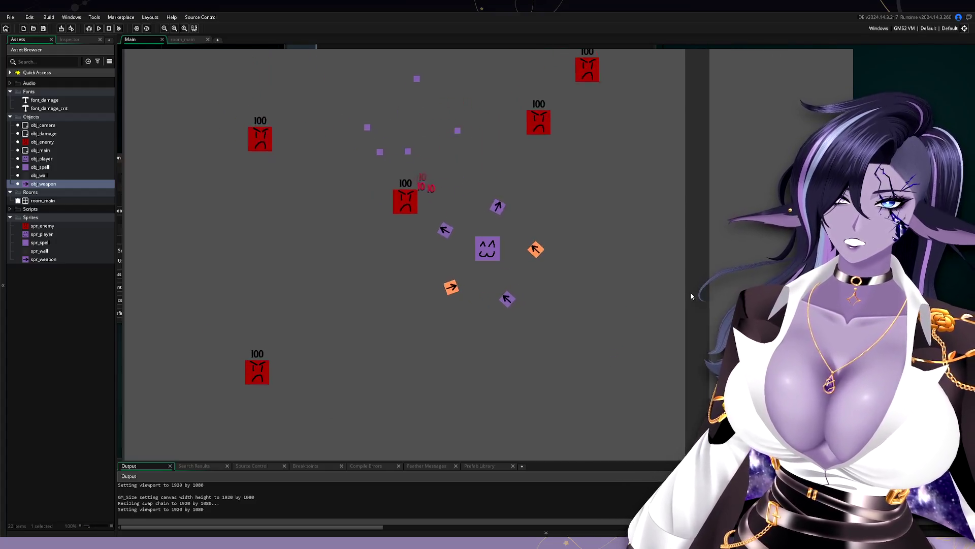
key(a)
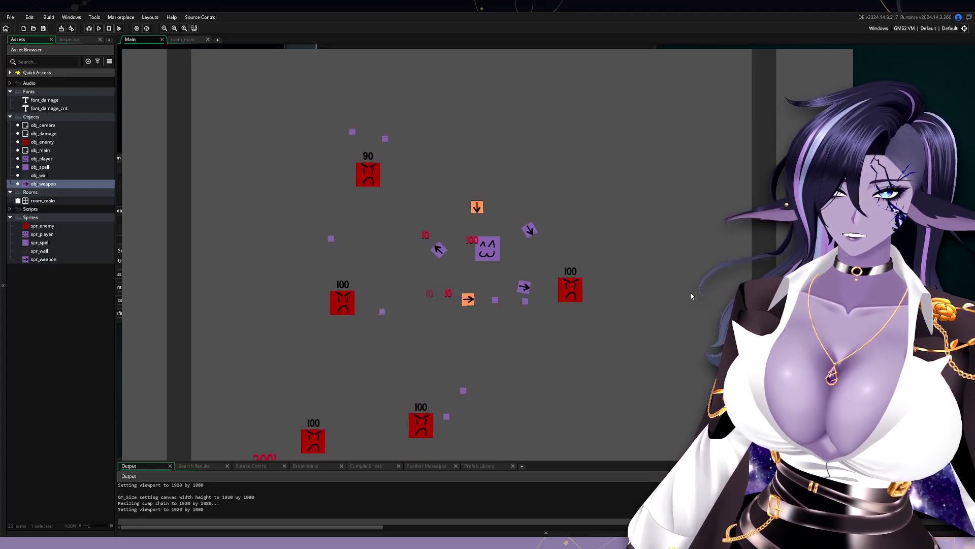
key(d)
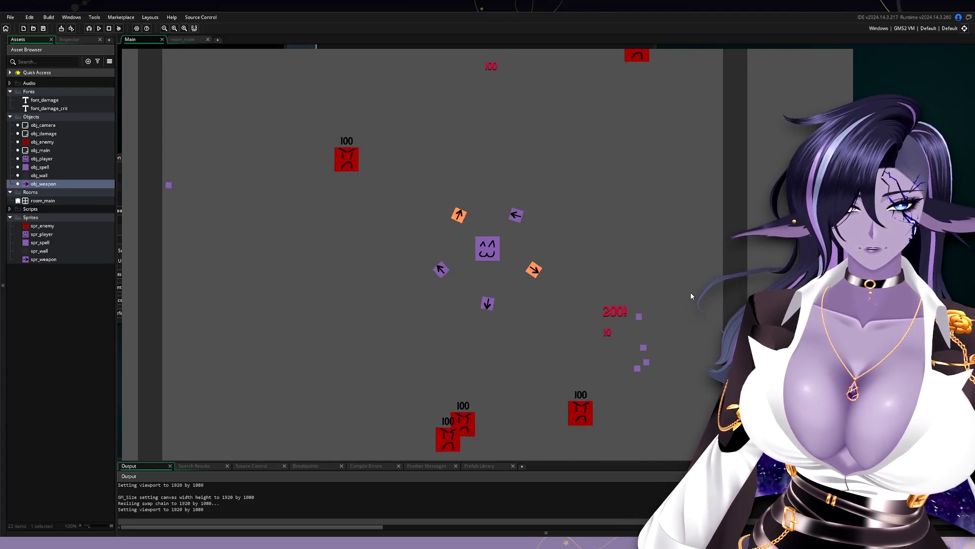
key(a)
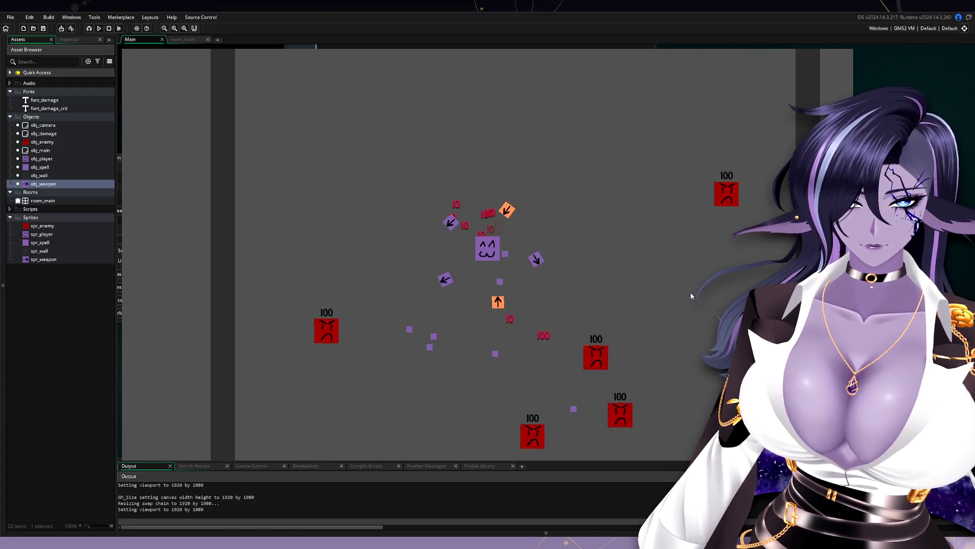
key(d)
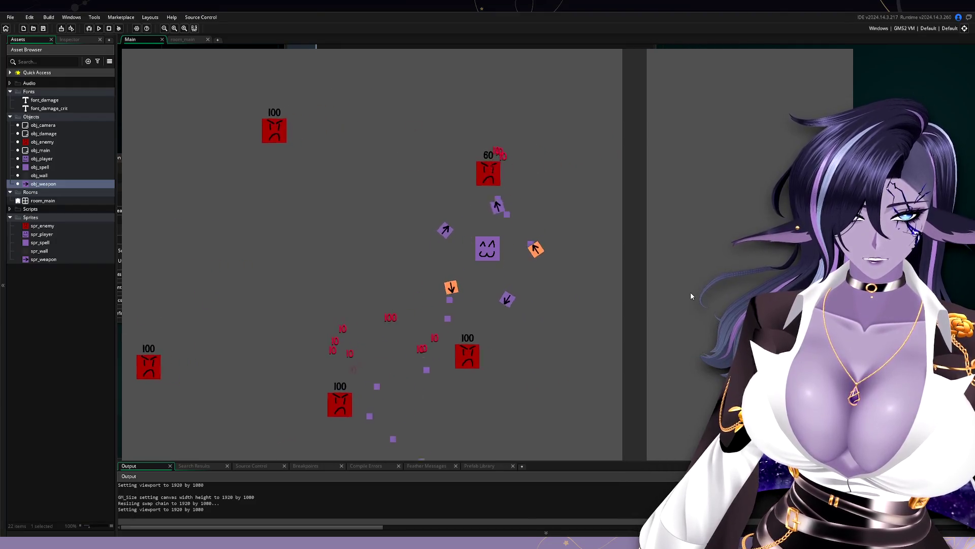
key(a)
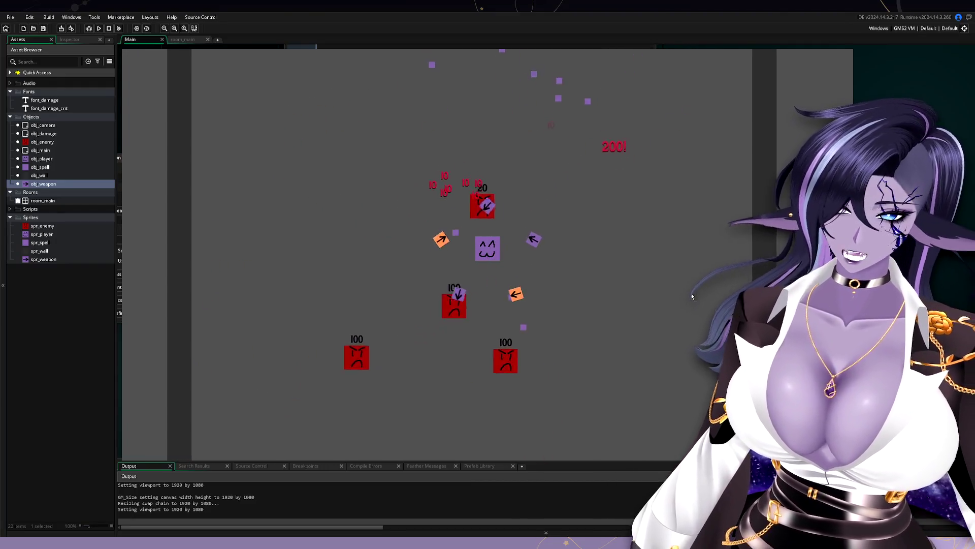
key(d)
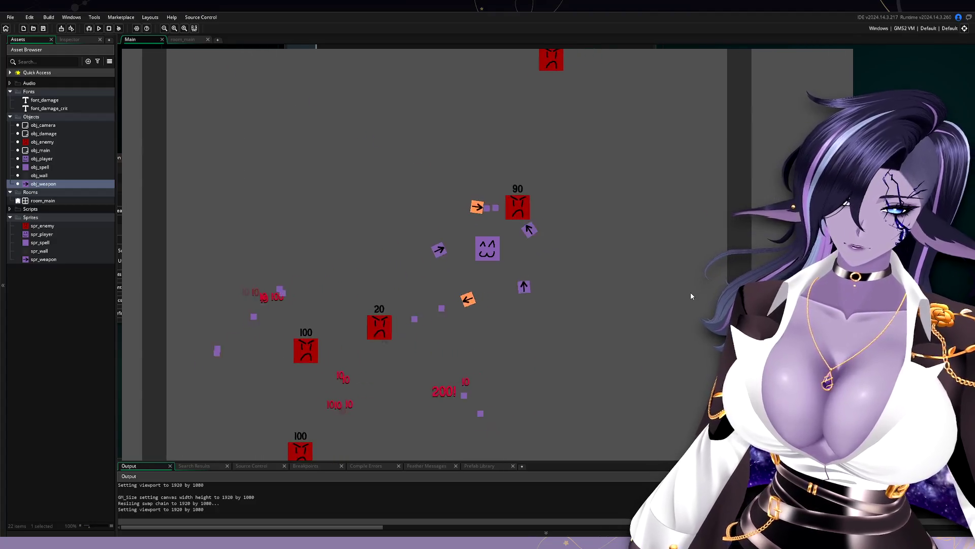
key(a)
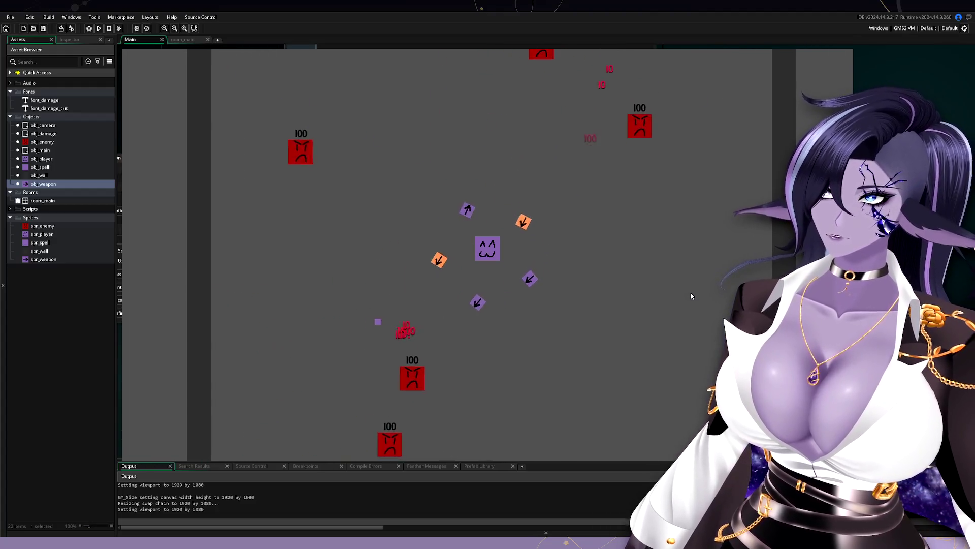
key(d)
key(a)
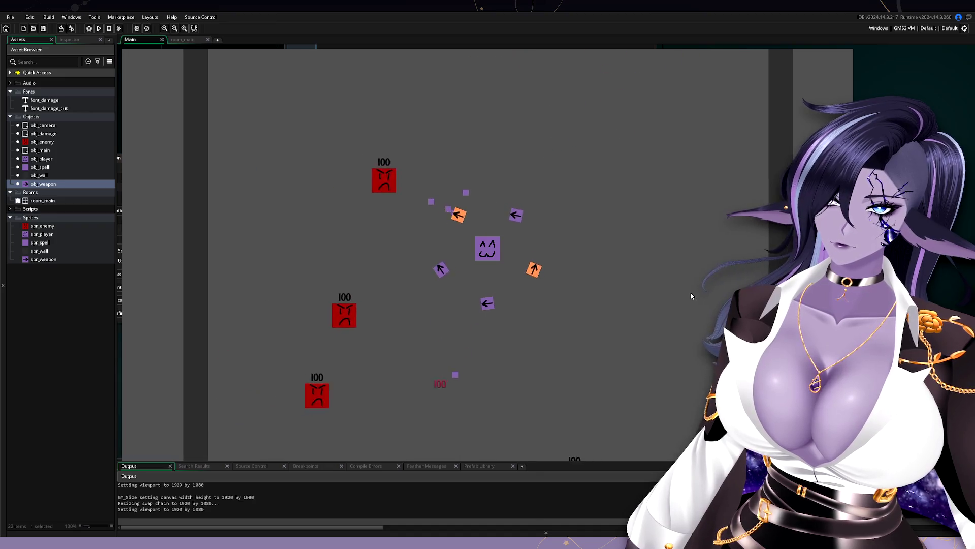
key(d)
key(s)
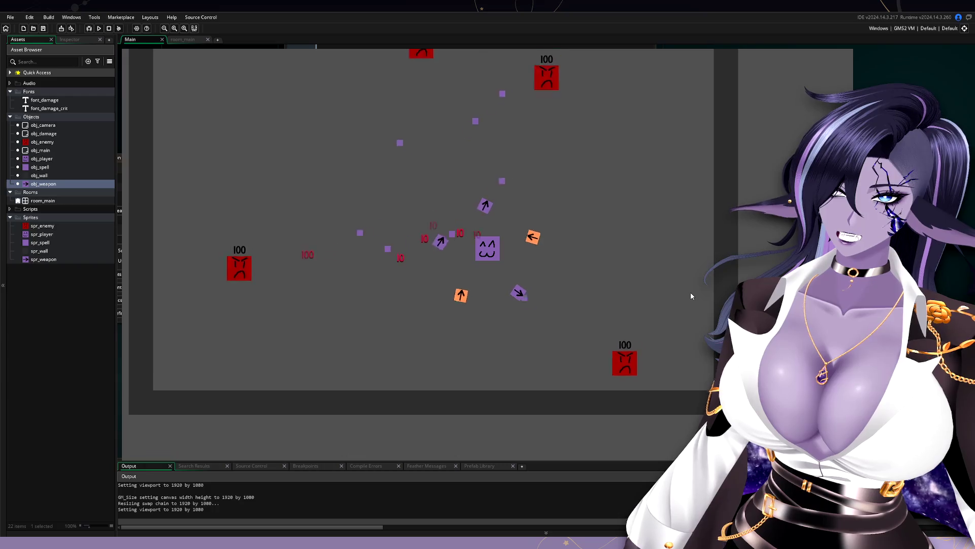
key(w)
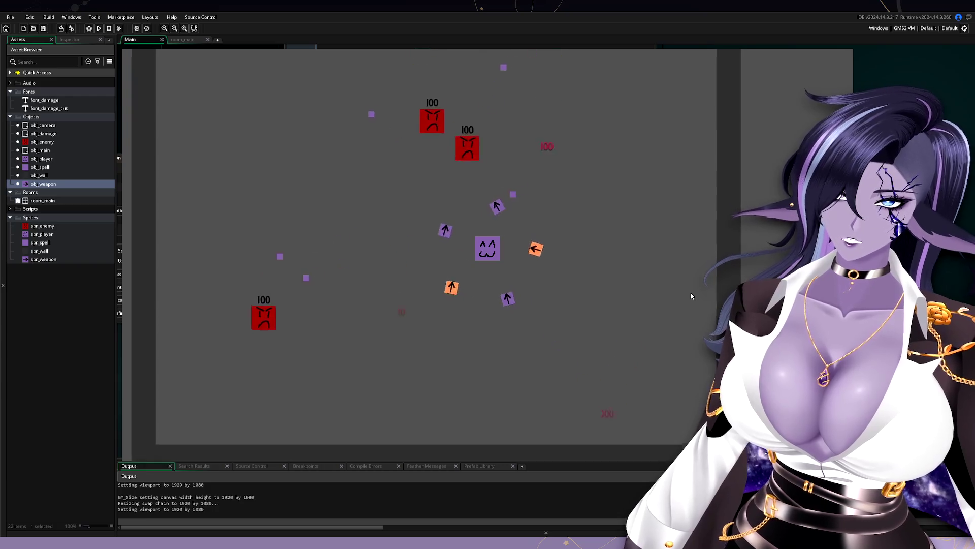
key(a)
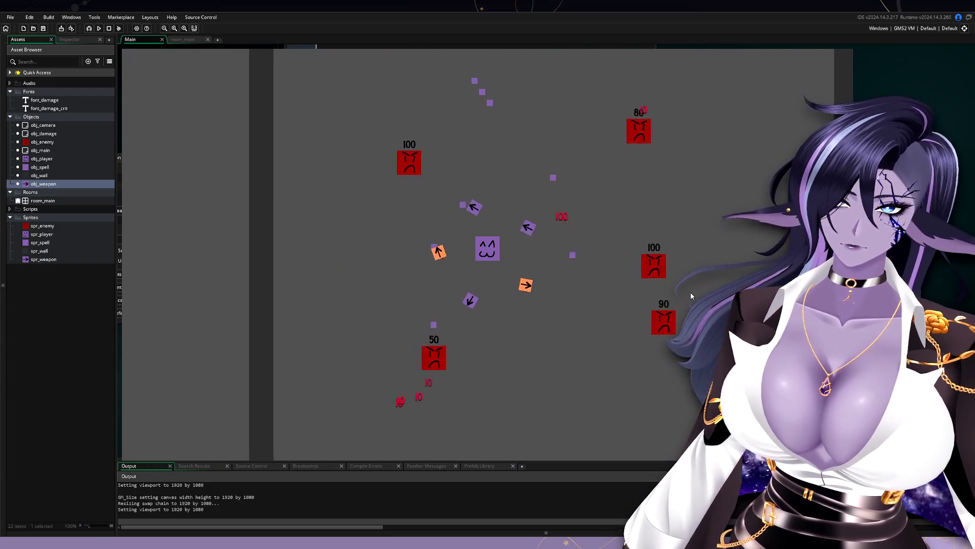
key(d)
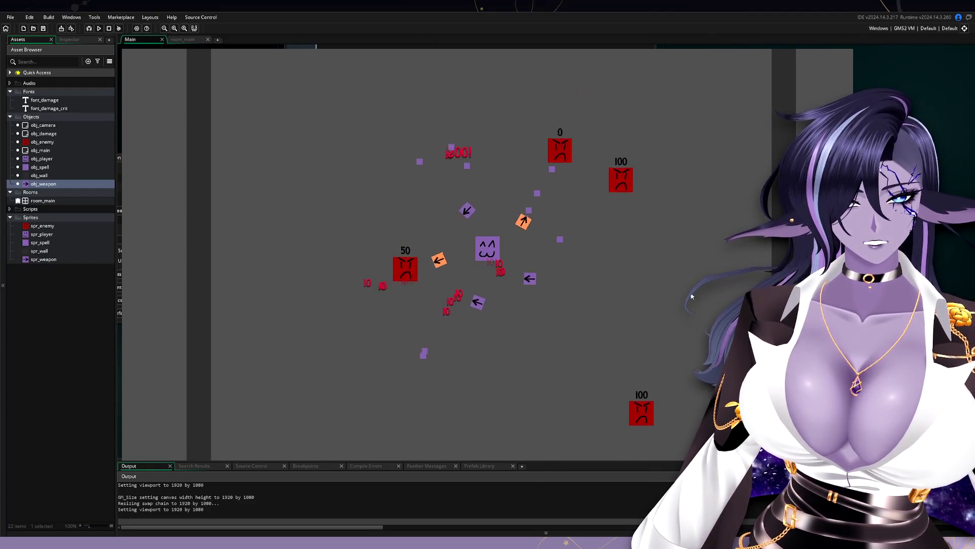
key(w)
key(d)
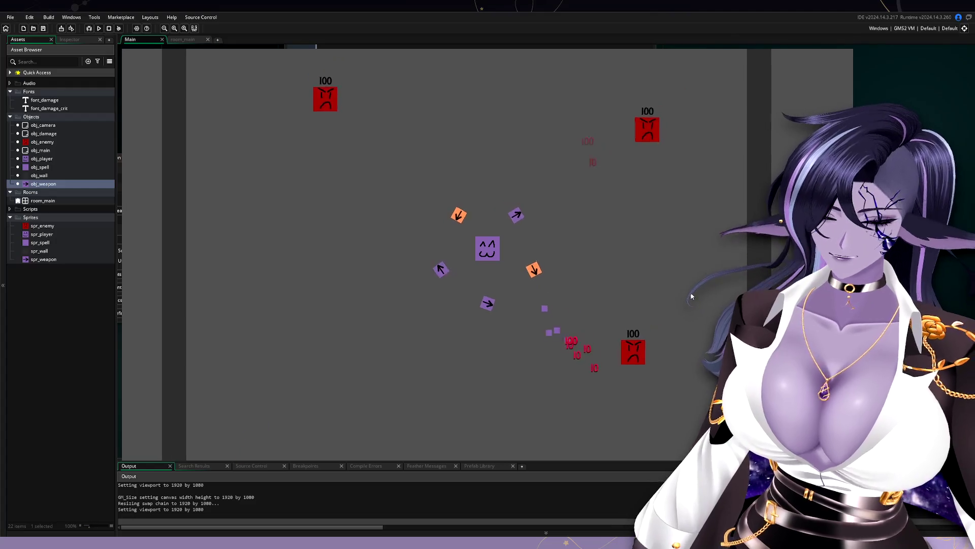
key(a)
key(w)
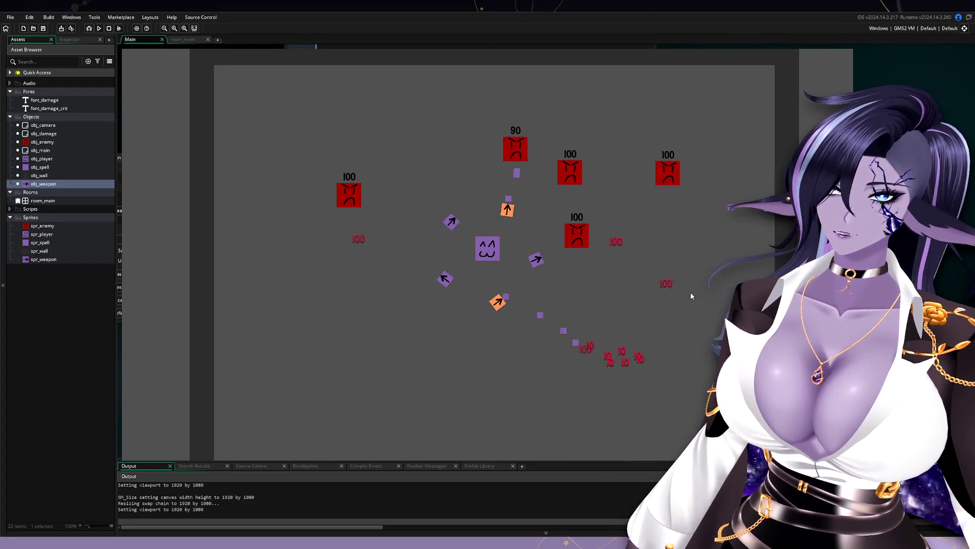
key(s)
key(d)
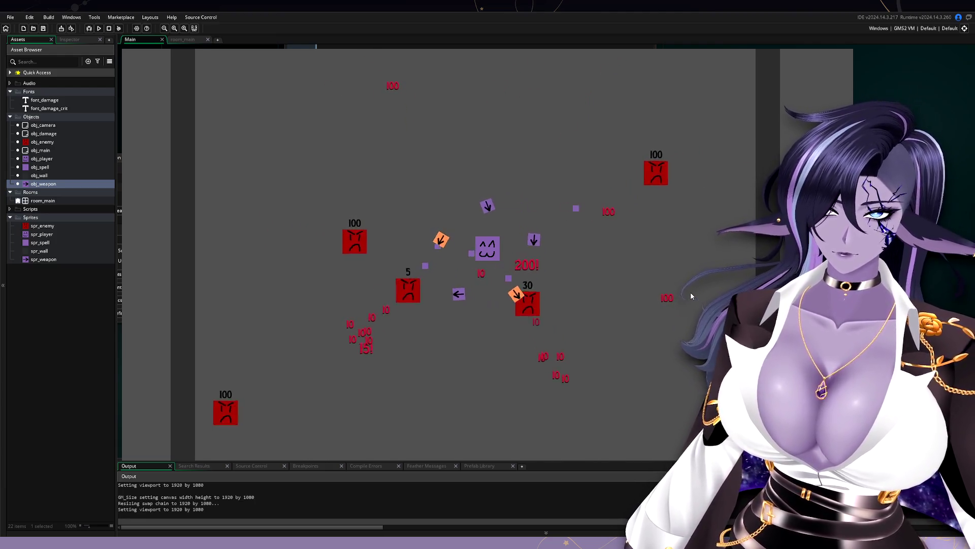
key(d)
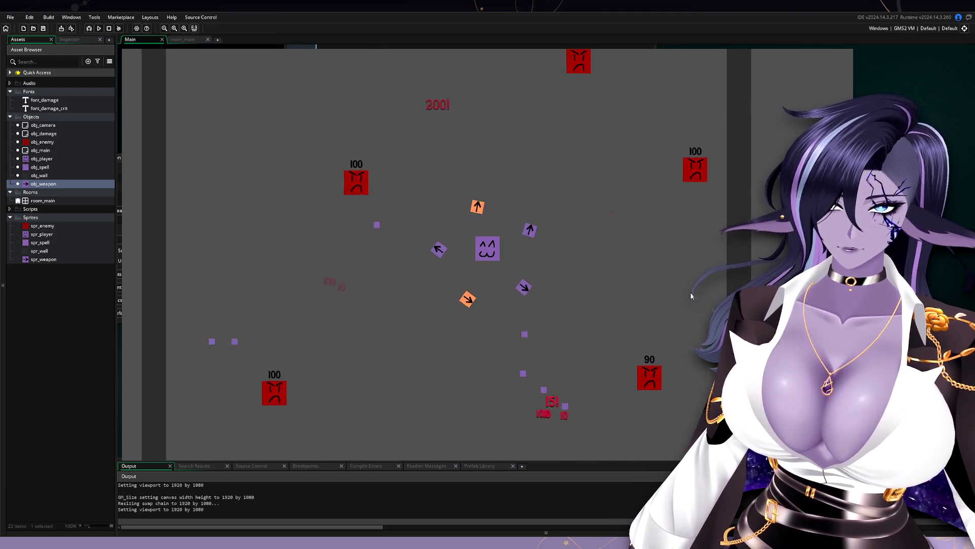
key(a)
key(d)
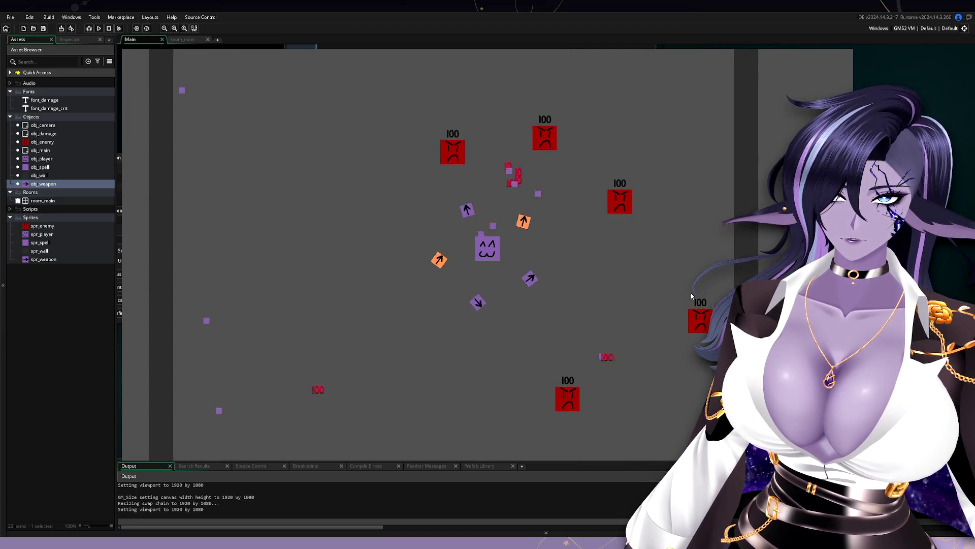
key(a)
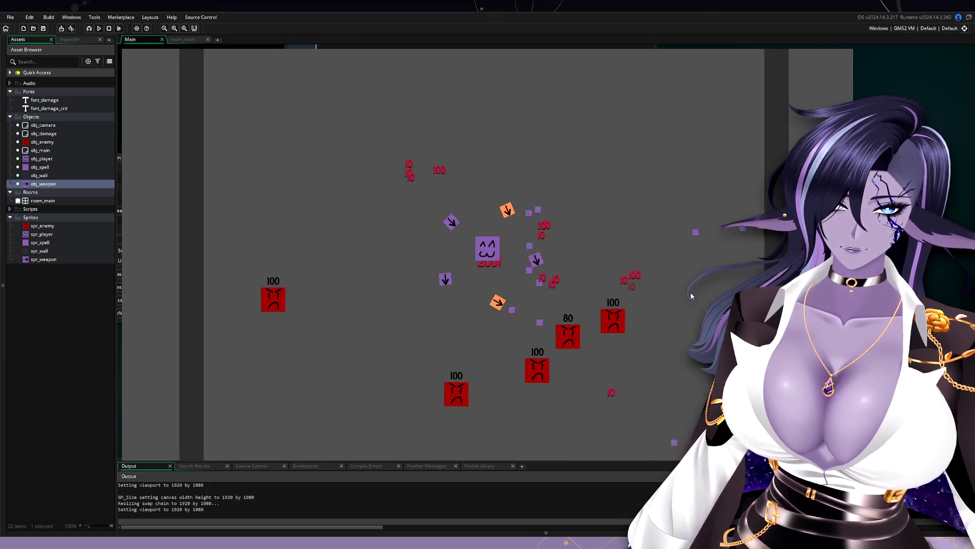
key(d)
key(a)
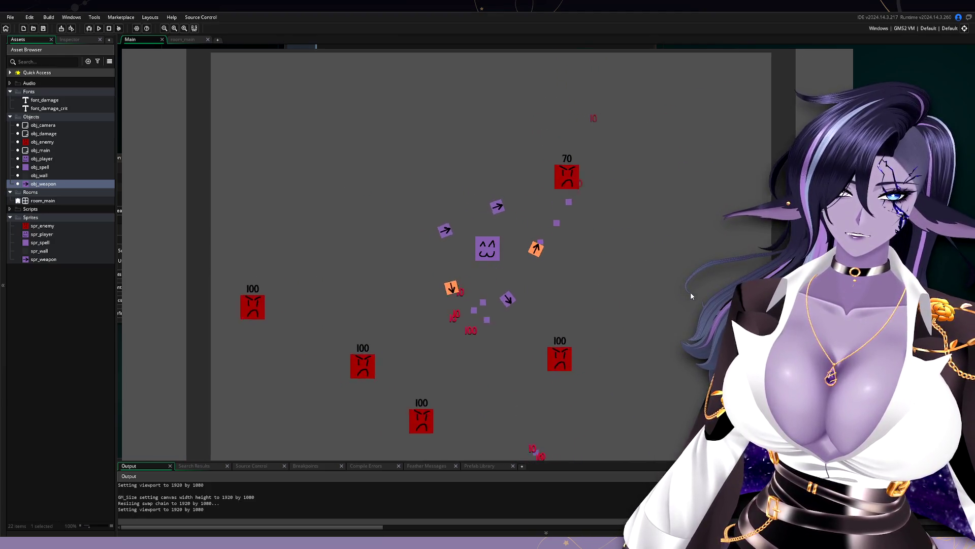
key(d)
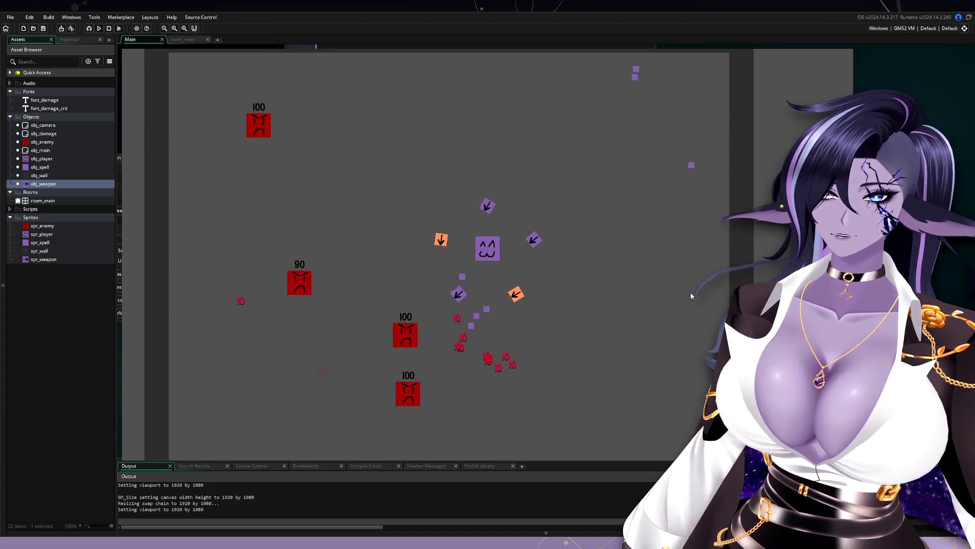
key(s)
key(d)
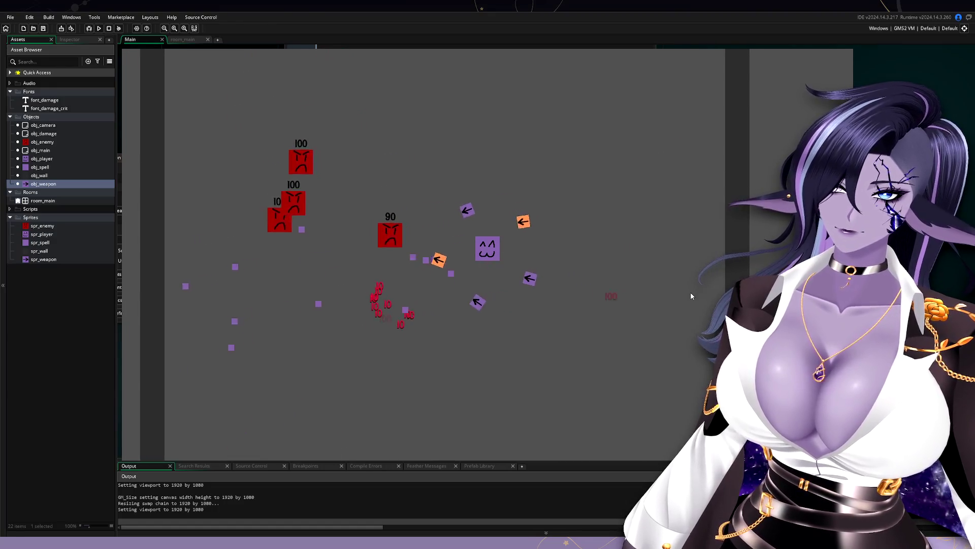
key(a)
key(w)
key(s)
key(d)
key(a)
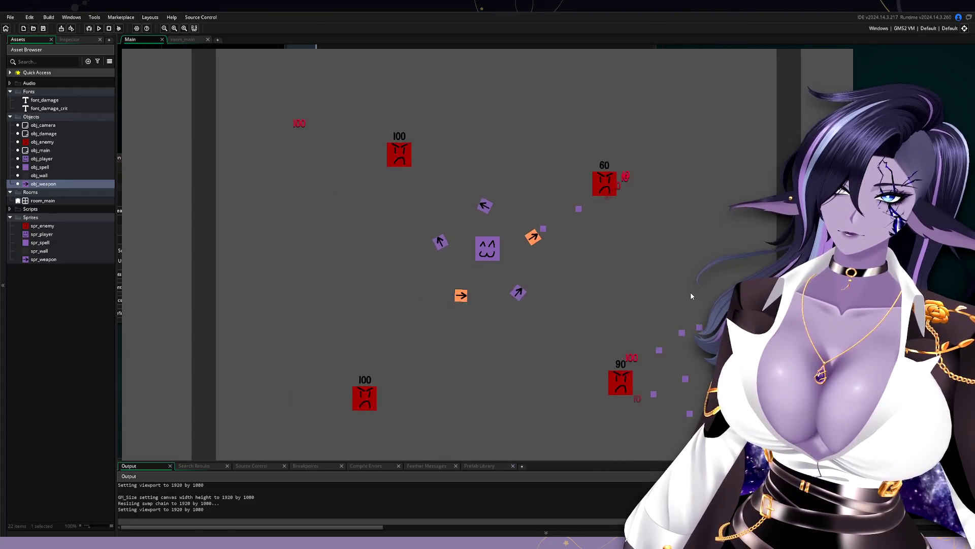
key(d)
key(a)
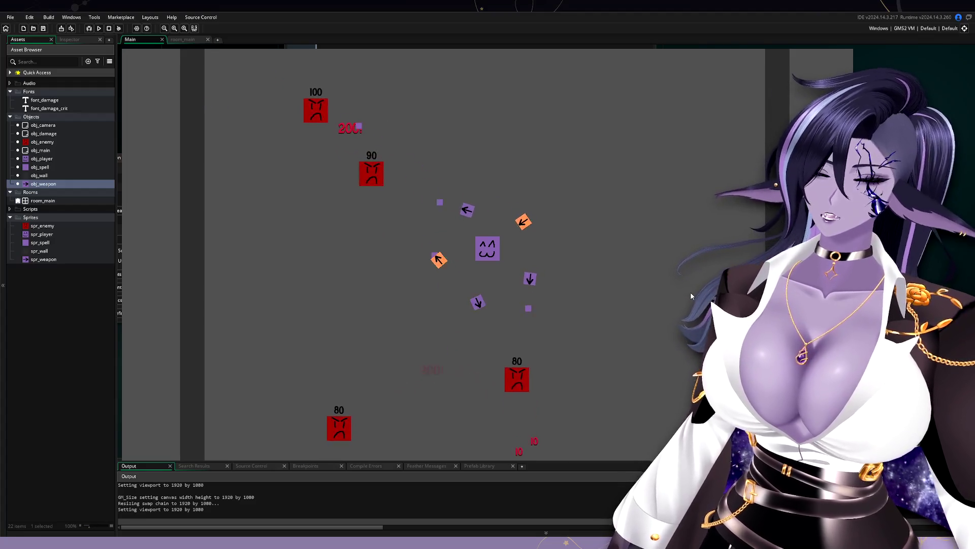
key(s)
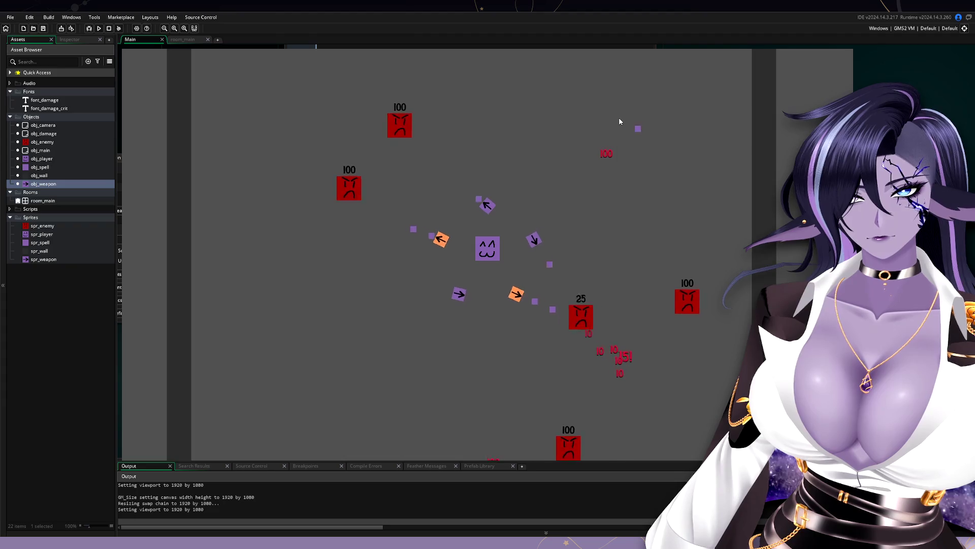
key(s)
key(a)
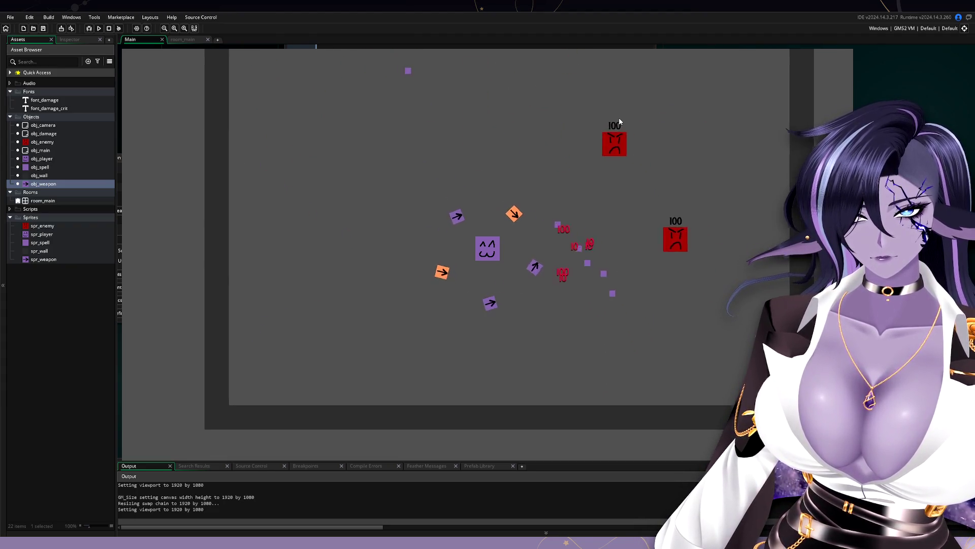
key(w)
key(d)
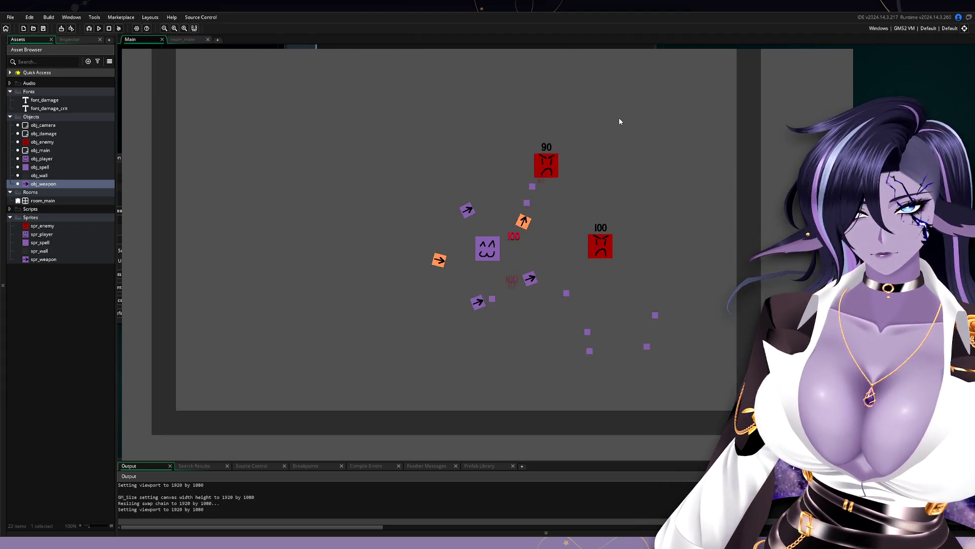
key(a)
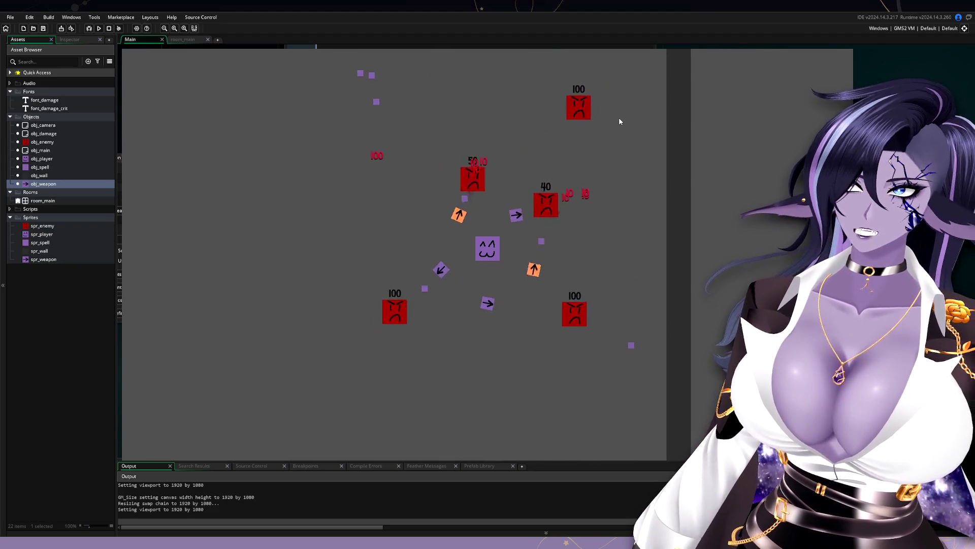
key(d)
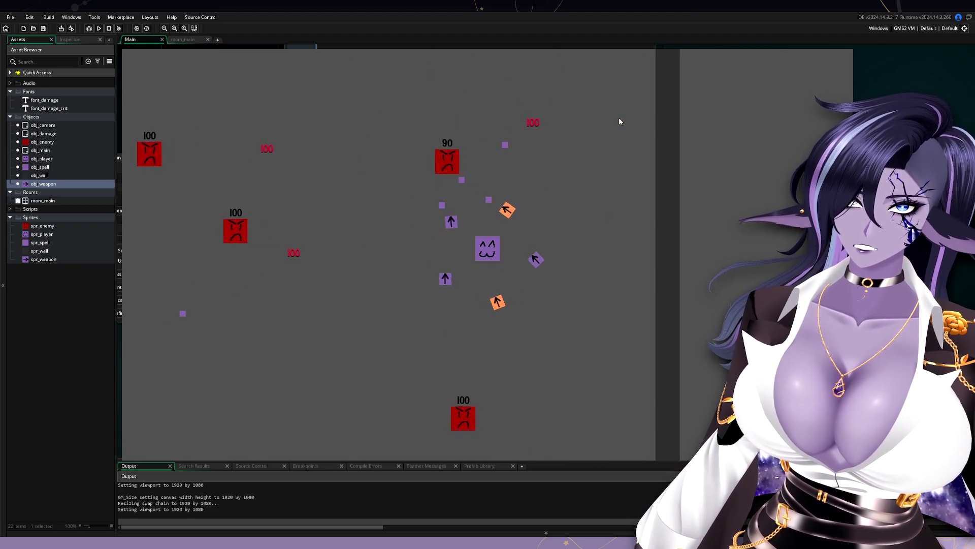
key(a)
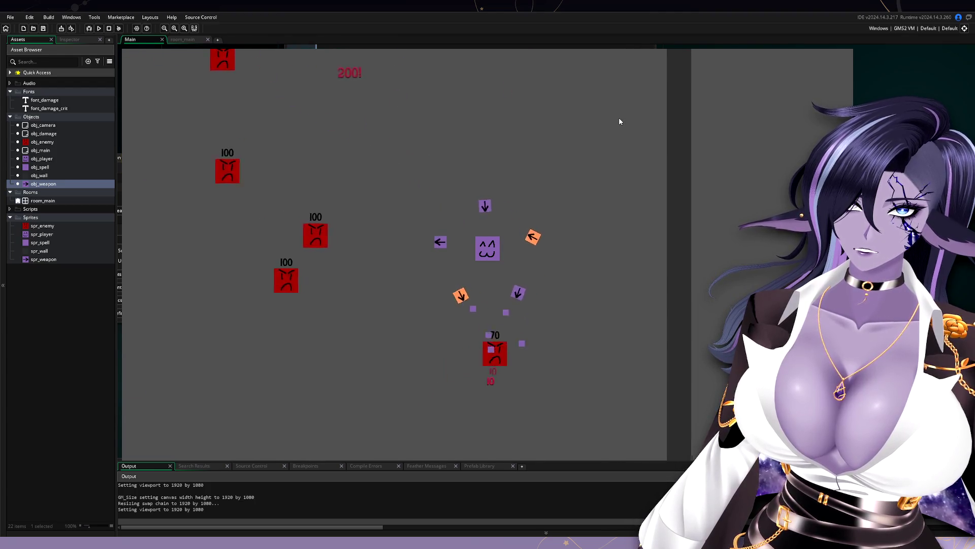
key(a)
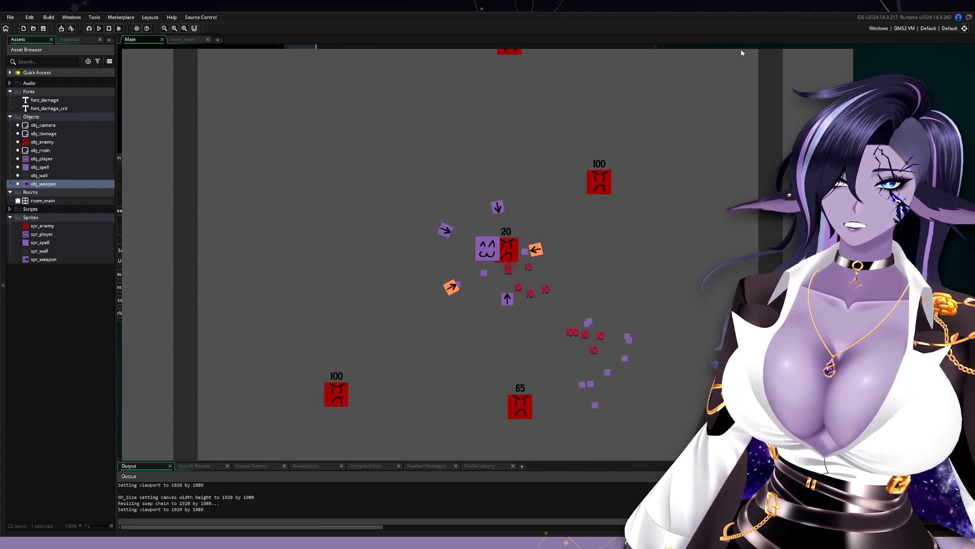
Step: Stop the game and move the Wand's orbit_distance line under orbit_speed as a shared setting
key(Escape)
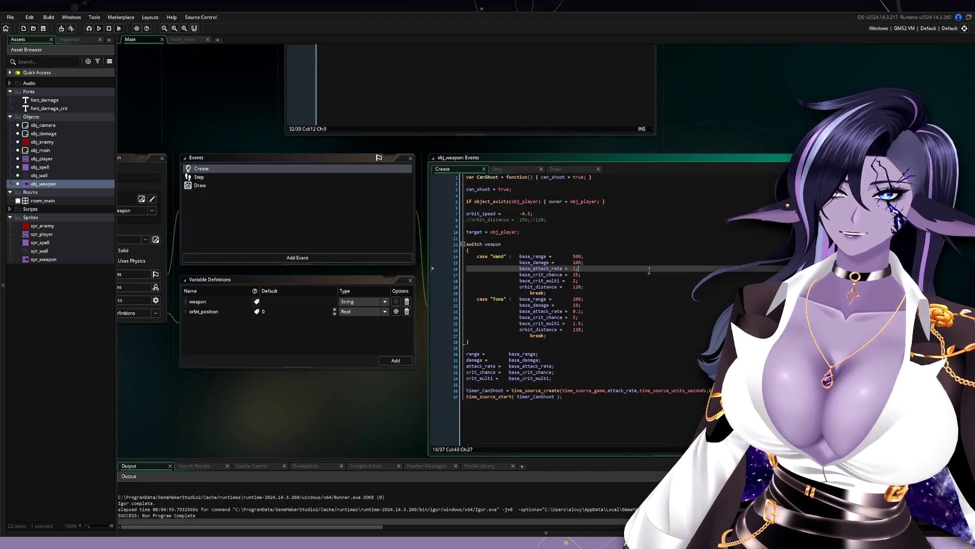
drag(559, 220, 563, 215)
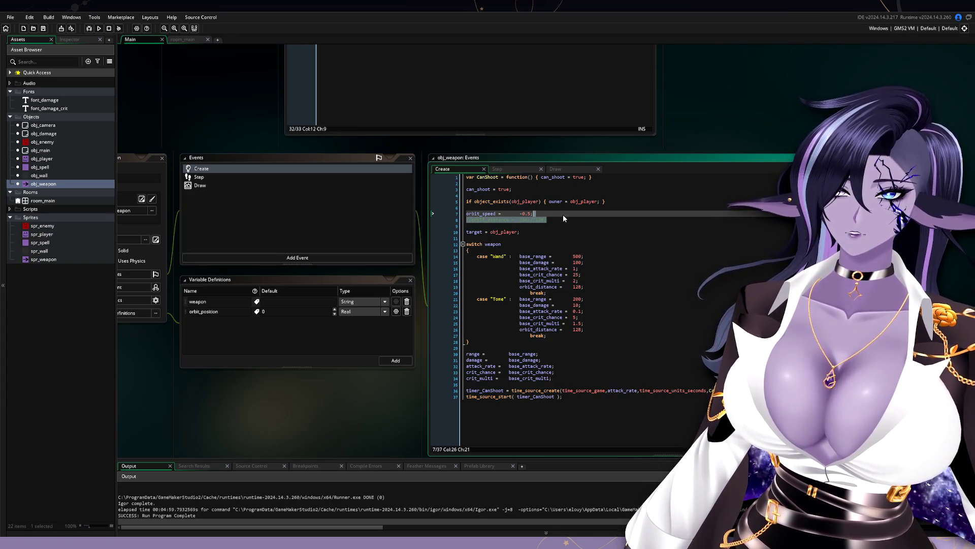
triple_click(591, 287)
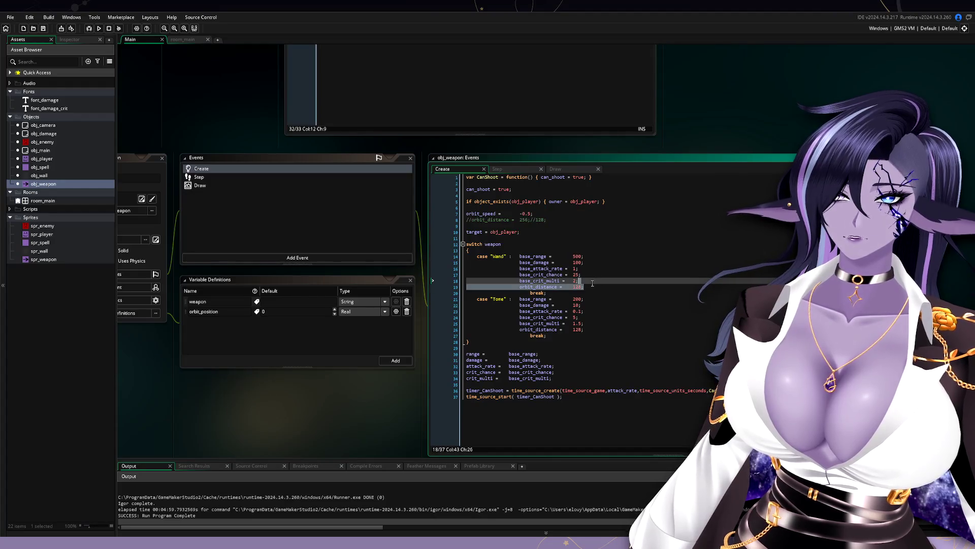
key(ctrl+x)
click(557, 220)
key(ctrl+v)
key(Home)
key(BackSpace)
key(BackSpace)
key(BackSpace)
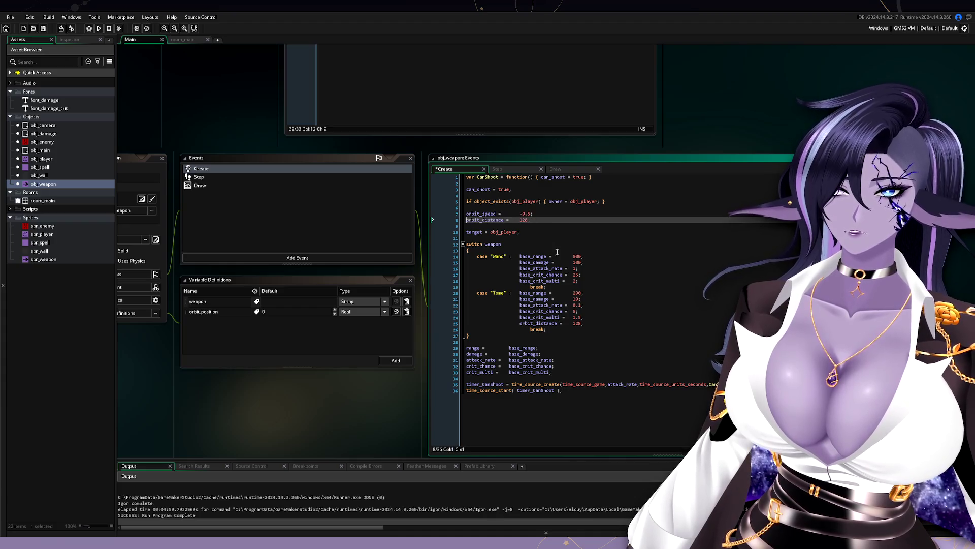
key(BackSpace)
Step: Delete the Tome case's orbit_distance line and add a new variable definition to obj_weapon
click(597, 322)
triple_click(598, 322)
key(ctrl+x)
click(655, 330)
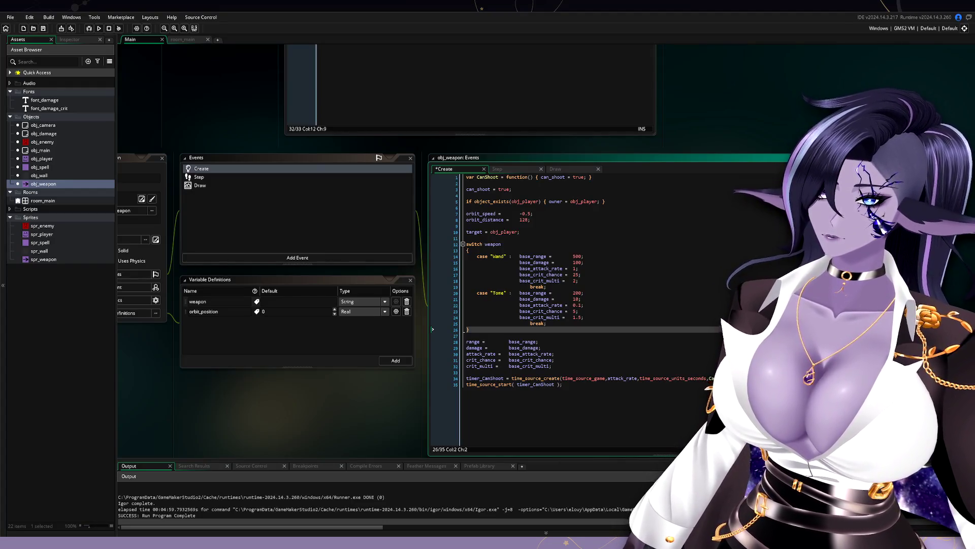
click(563, 384)
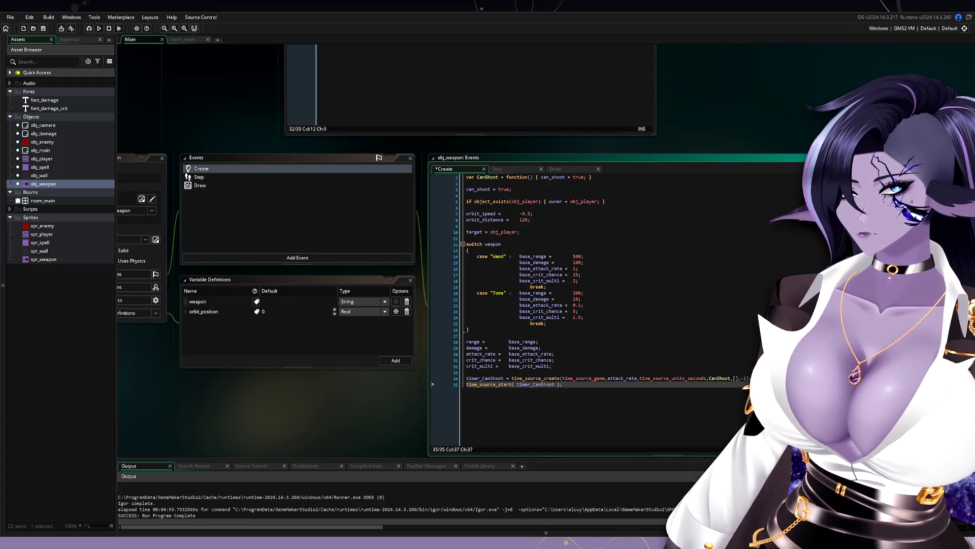
click(387, 360)
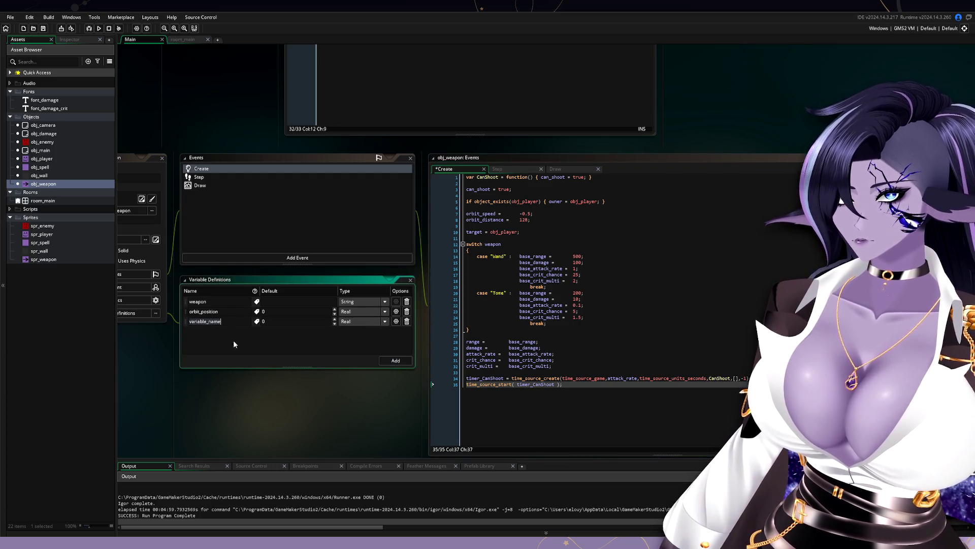
Step: Define target as an Asset variable defaulting to obj_player, comment out its code assignment, and run
text(target)
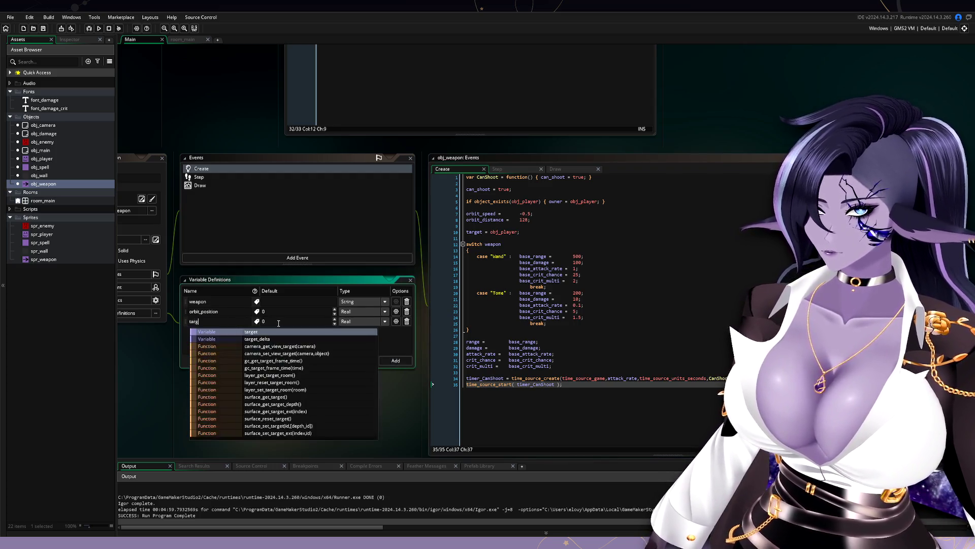
key(Return)
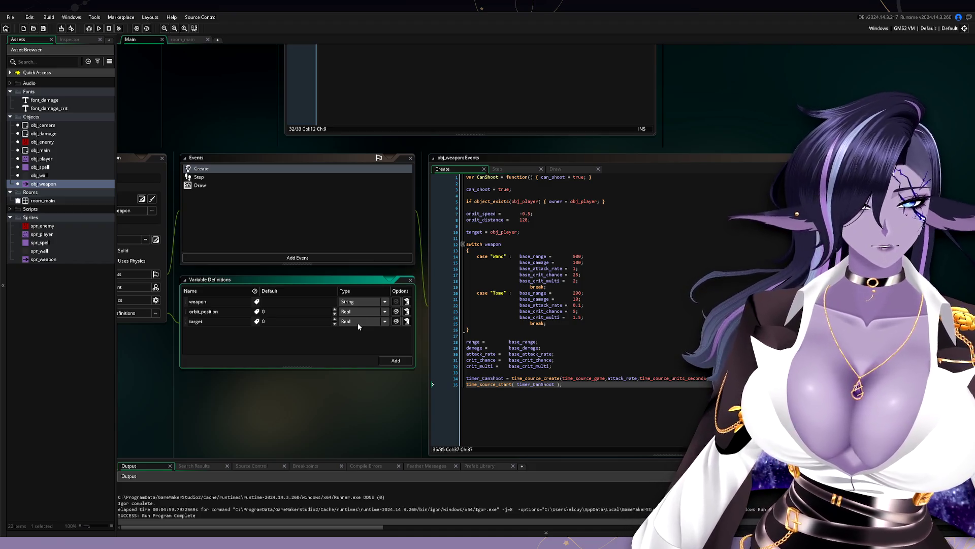
click(358, 322)
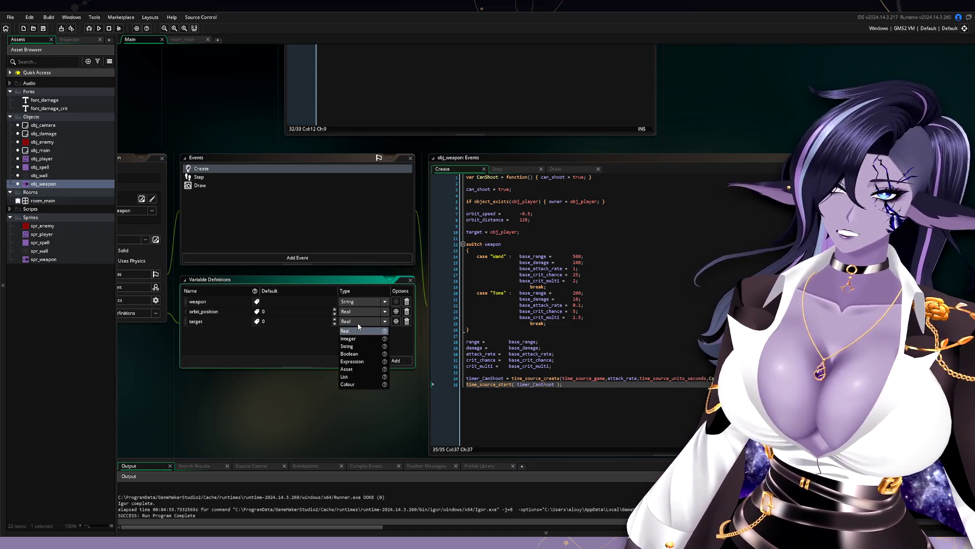
click(370, 370)
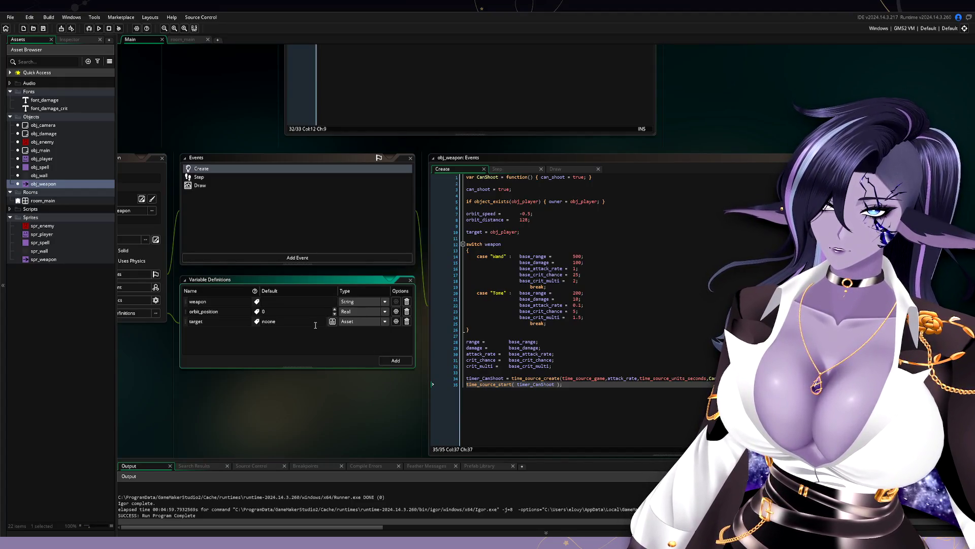
click(332, 321)
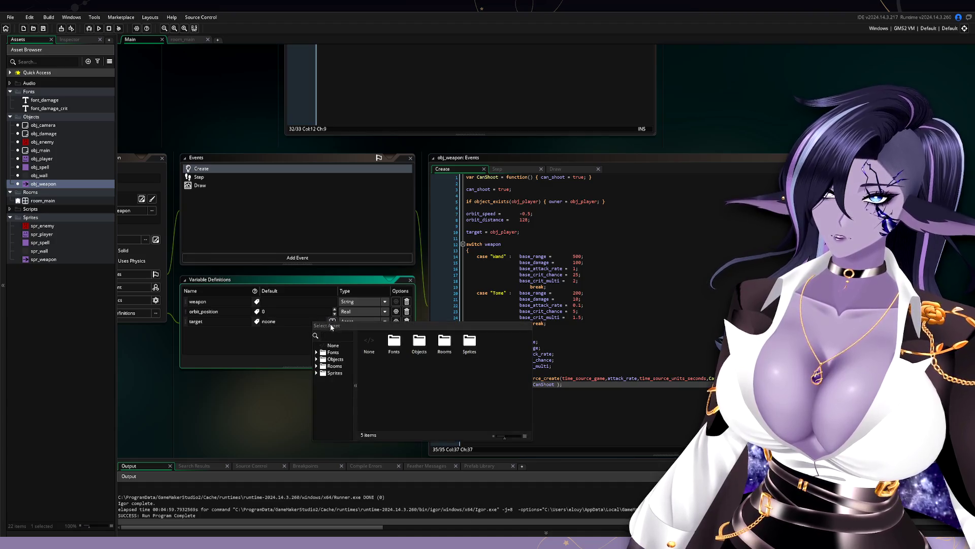
double_click(419, 345)
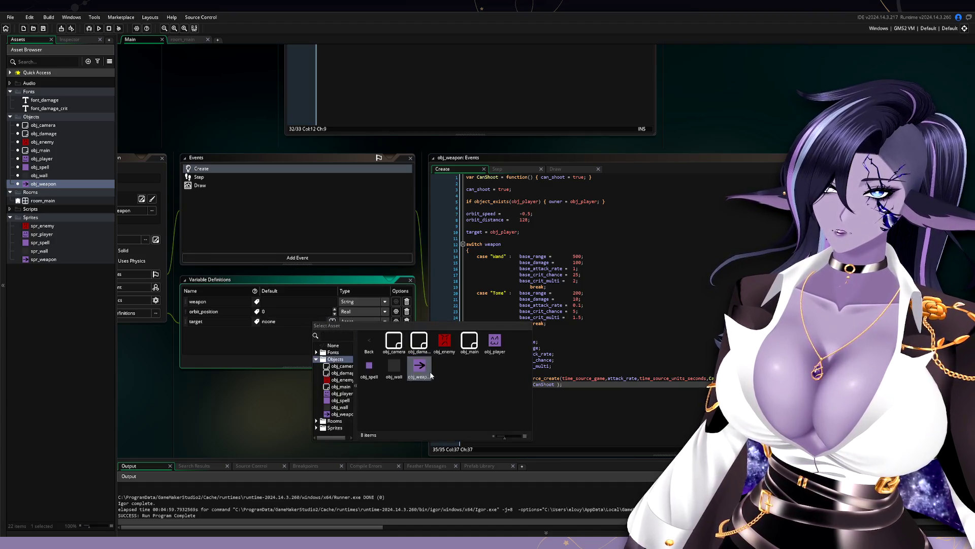
double_click(494, 345)
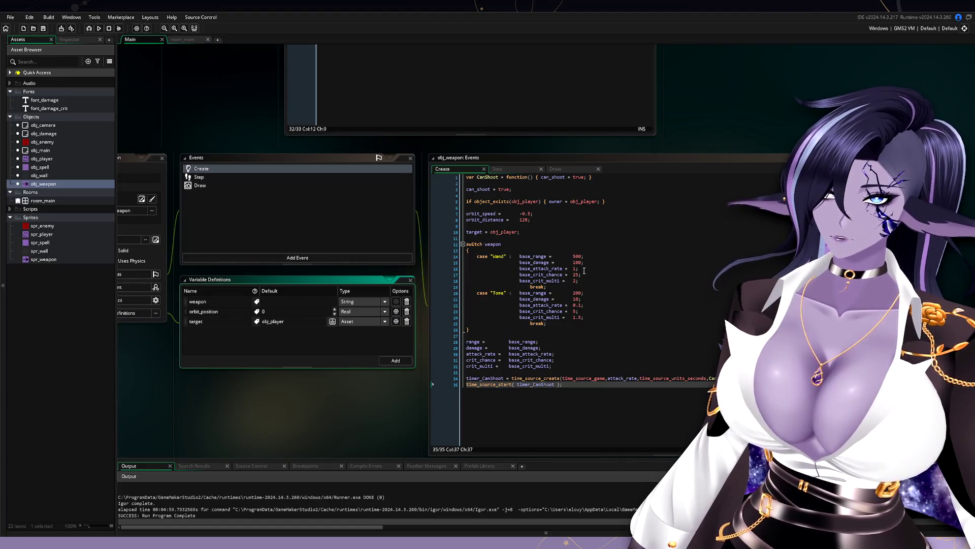
click(467, 232)
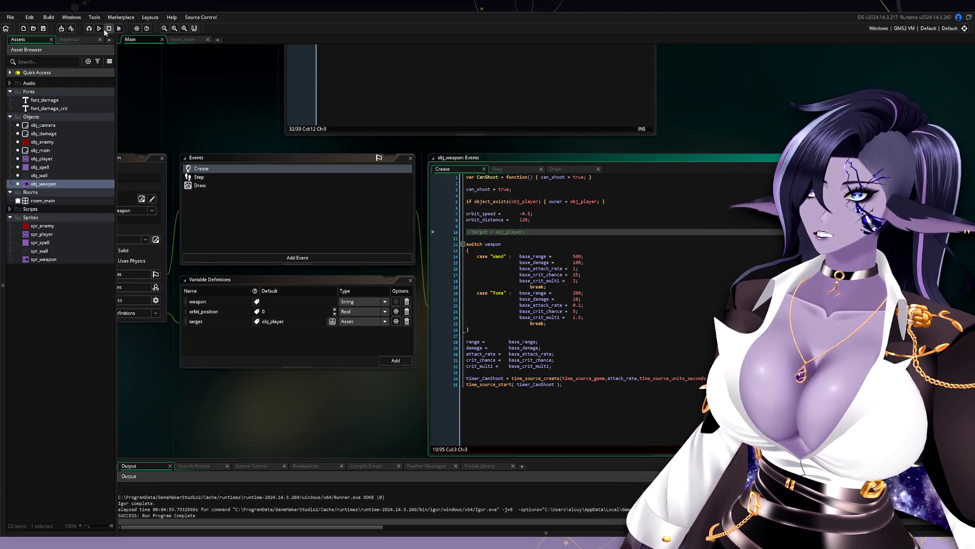
click(100, 28)
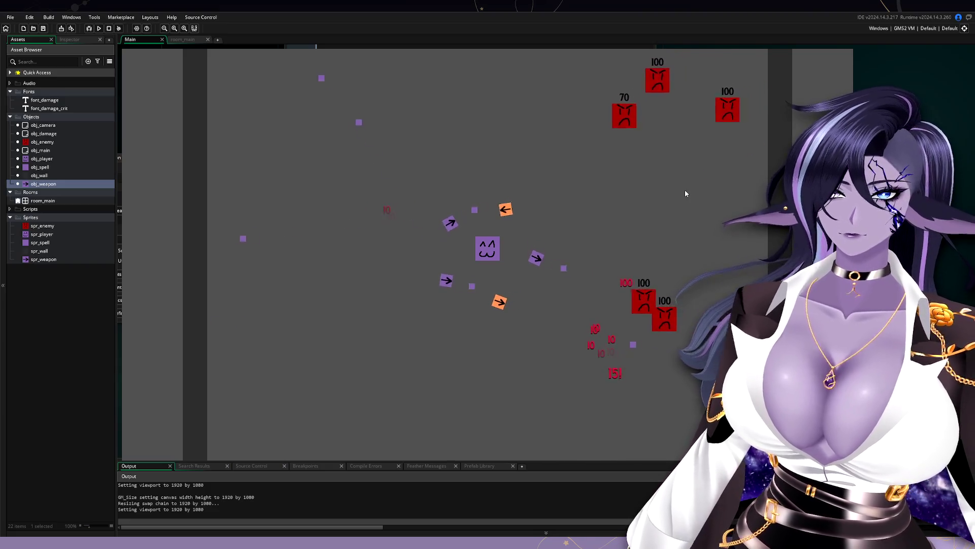
key(d)
key(a)
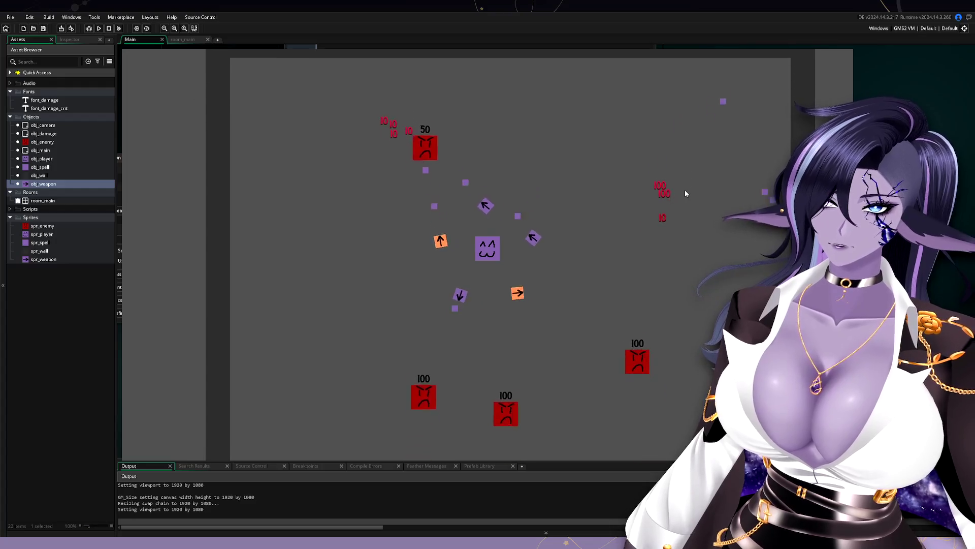
key(d)
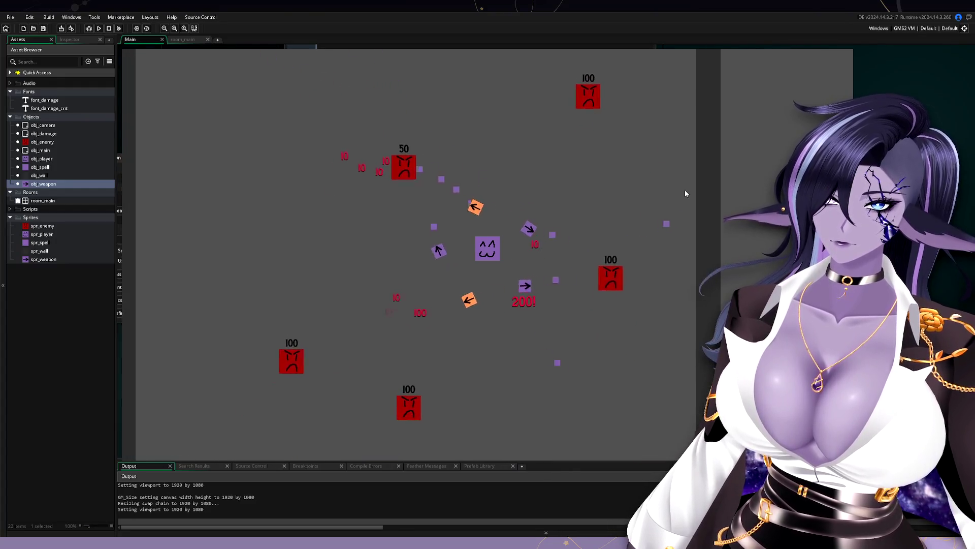
key(a)
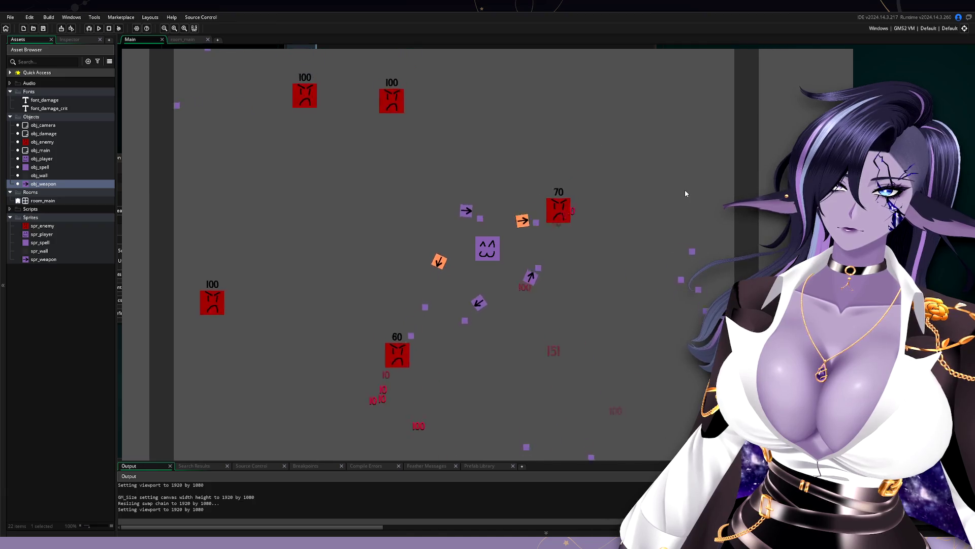
key(a)
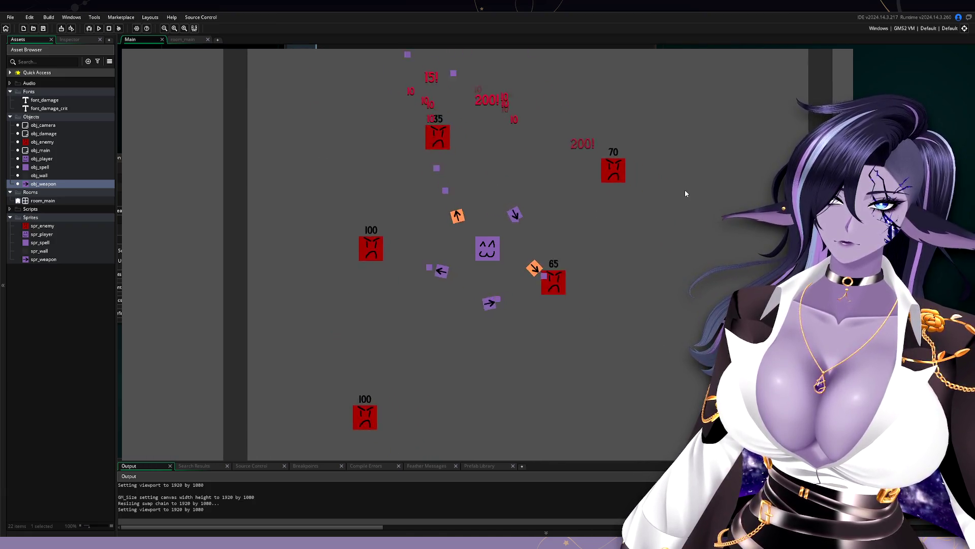
key(d)
key(s)
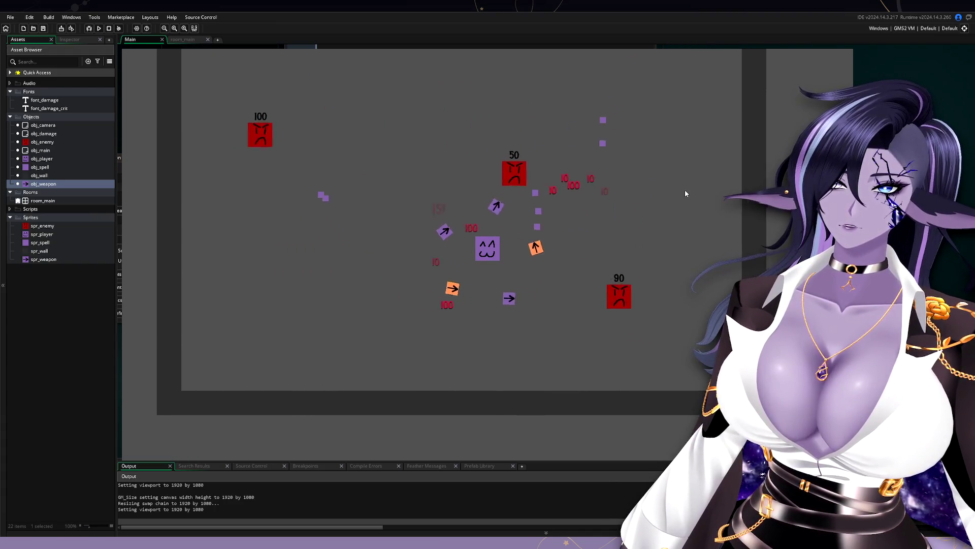
key(w)
key(a)
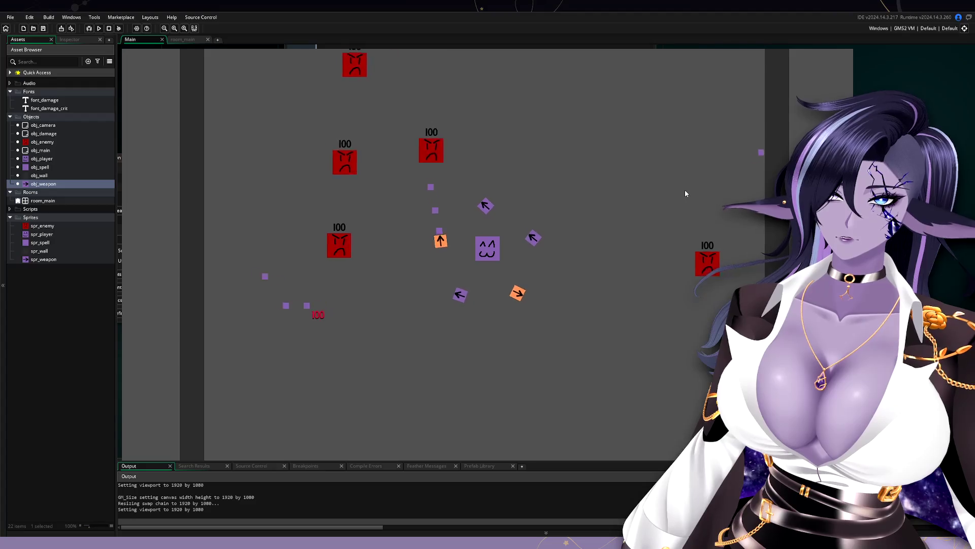
key(s)
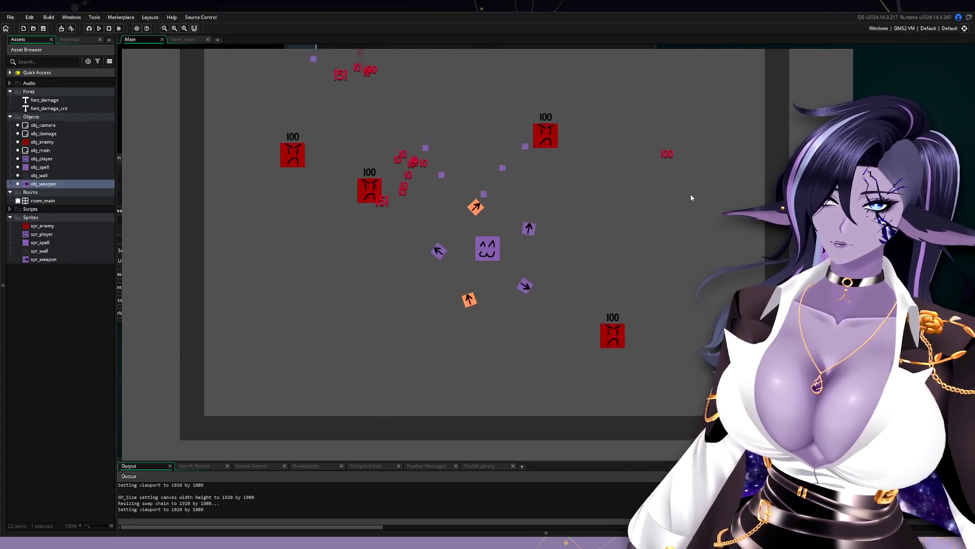
key(s)
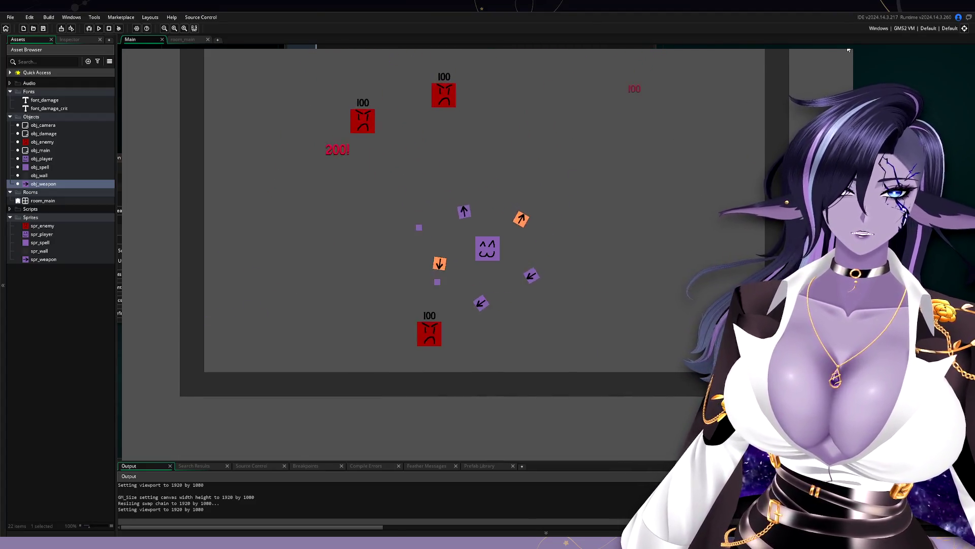
key(Escape)
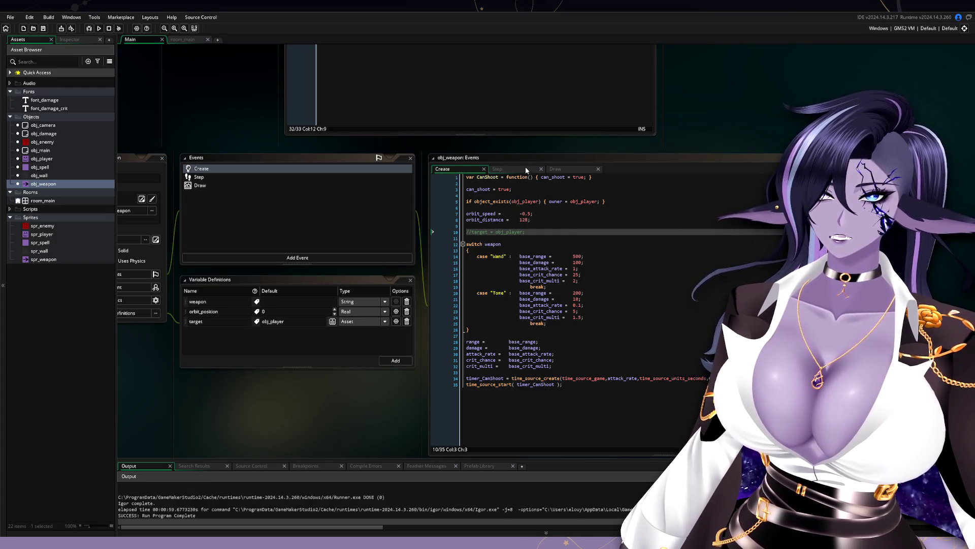
Step: Show obj_weapon's Step event code from the top, after briefly checking the Create event
click(526, 168)
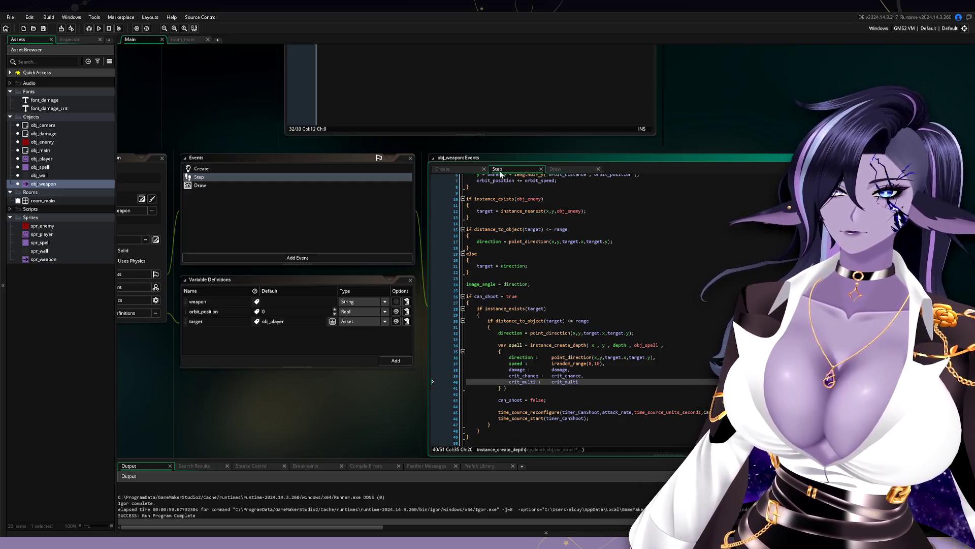
click(450, 169)
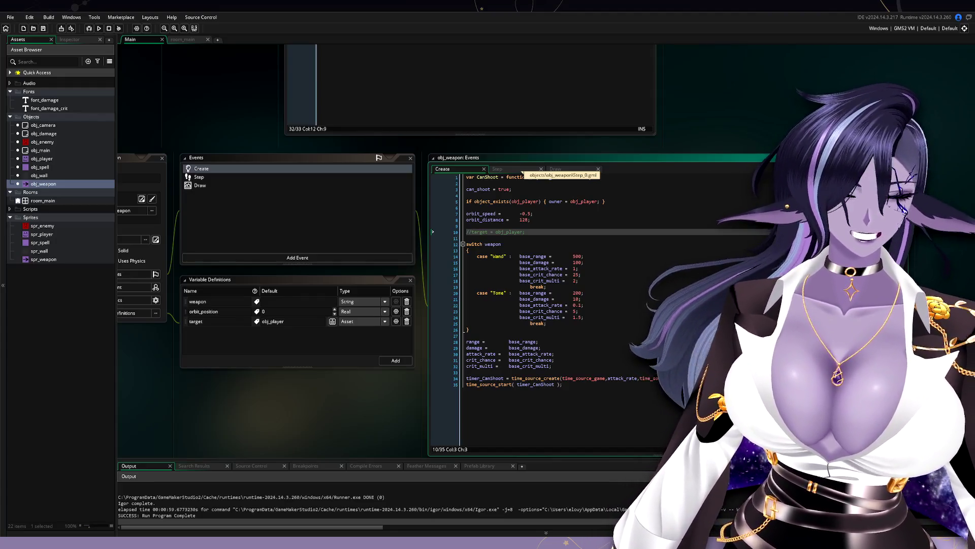
click(522, 170)
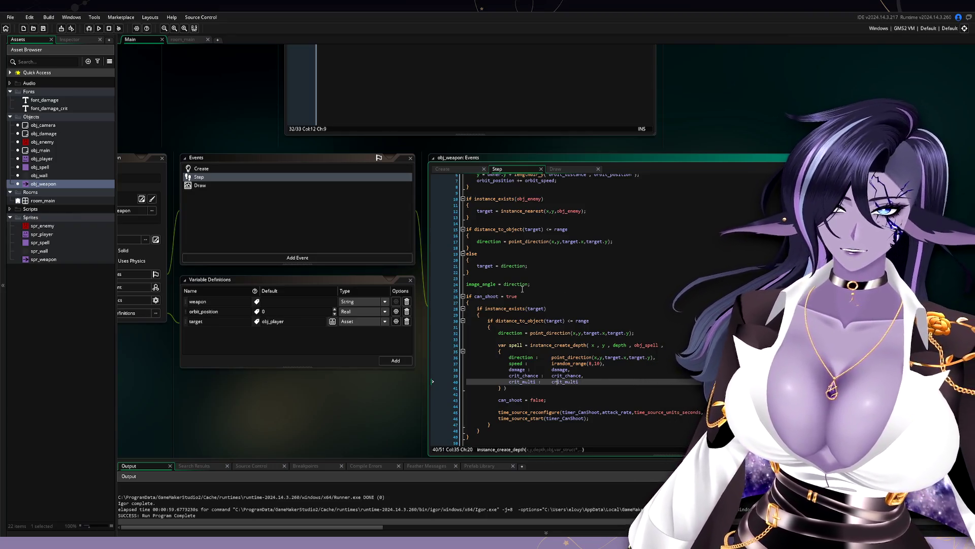
scroll(522, 288, up, 2)
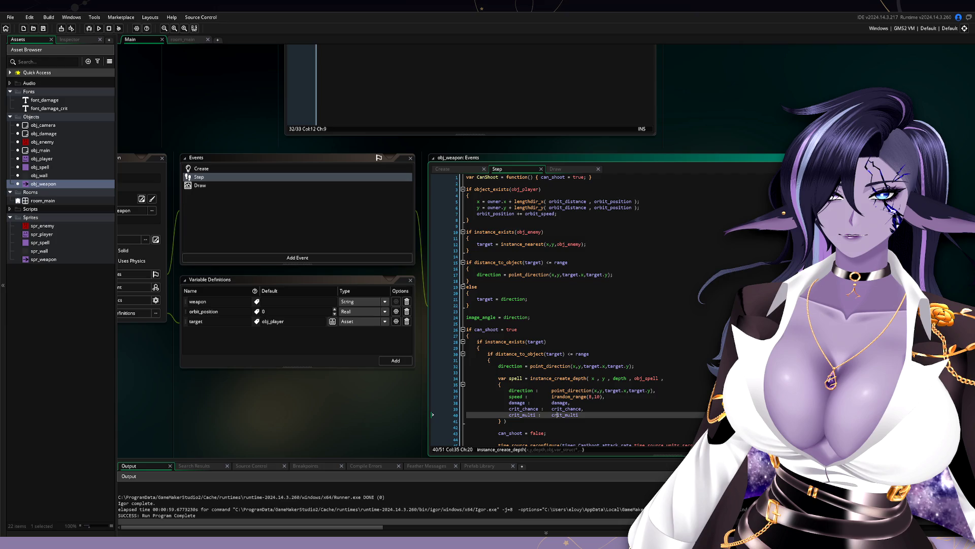
click(784, 264)
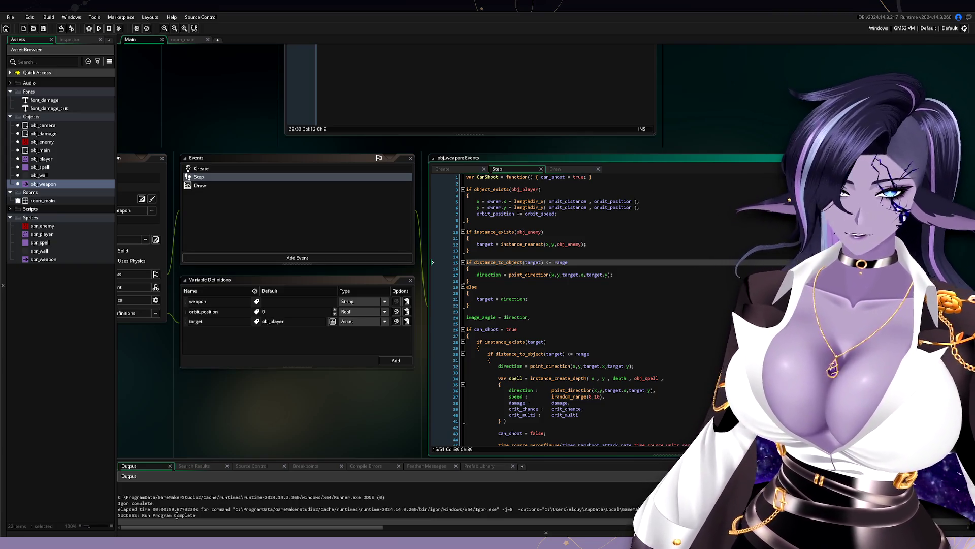
click(656, 391)
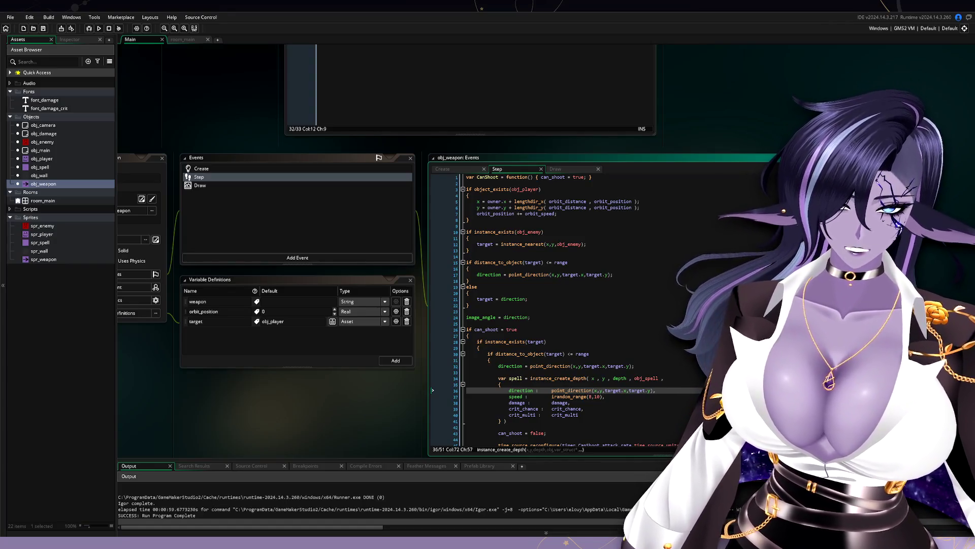
click(466, 323)
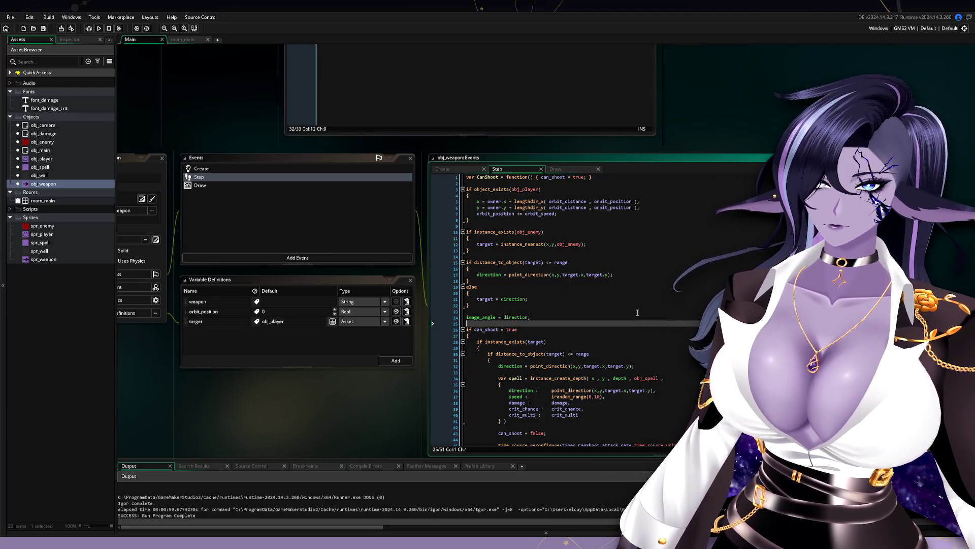
scroll(637, 312, down, 3)
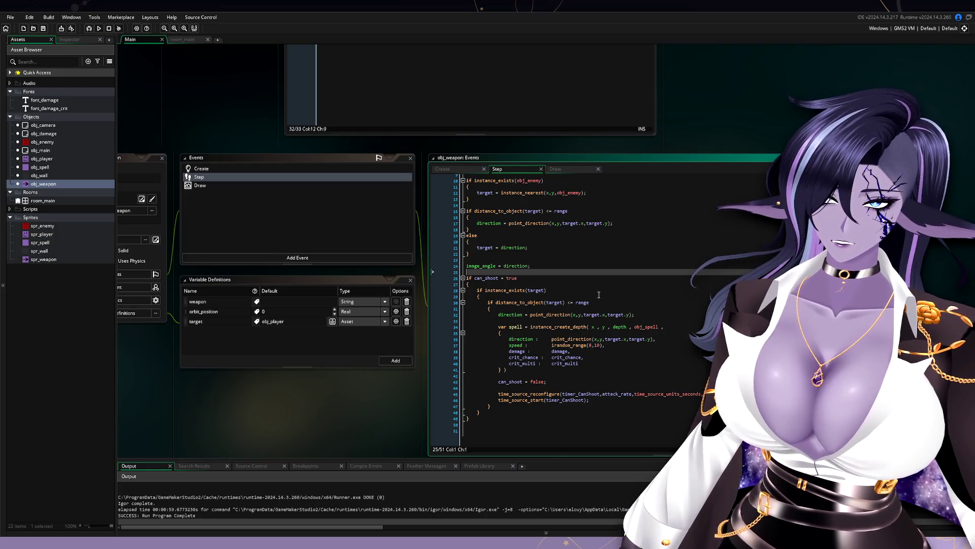
click(595, 363)
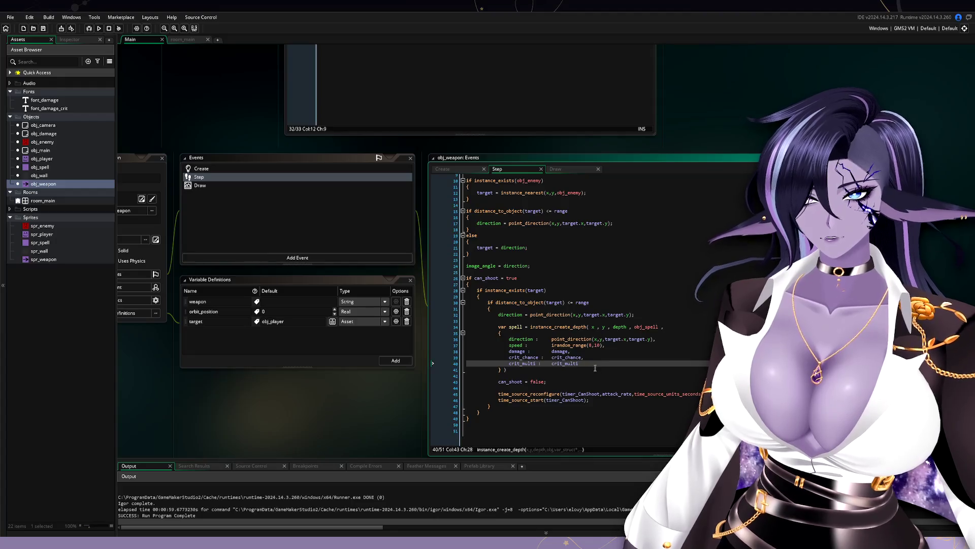
mouse_move(524, 301)
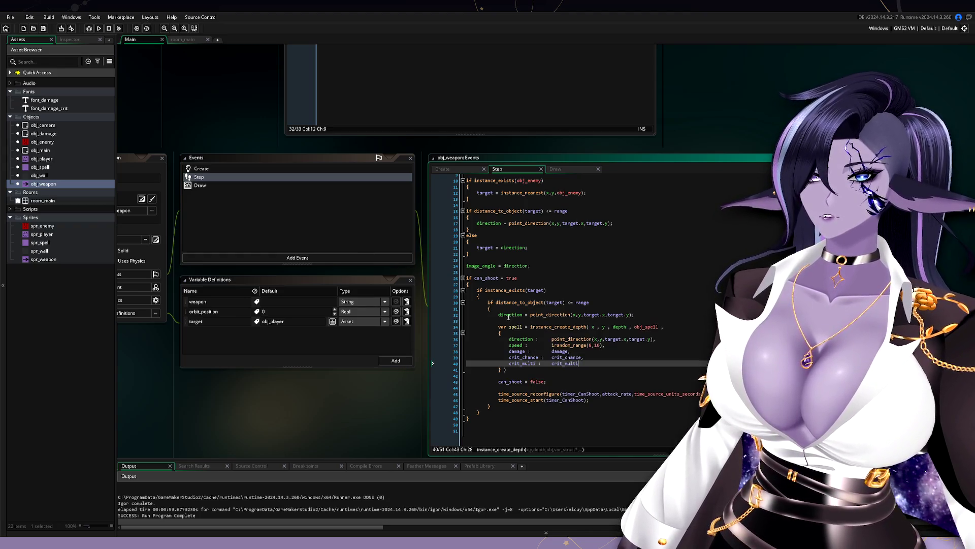
mouse_move(506, 316)
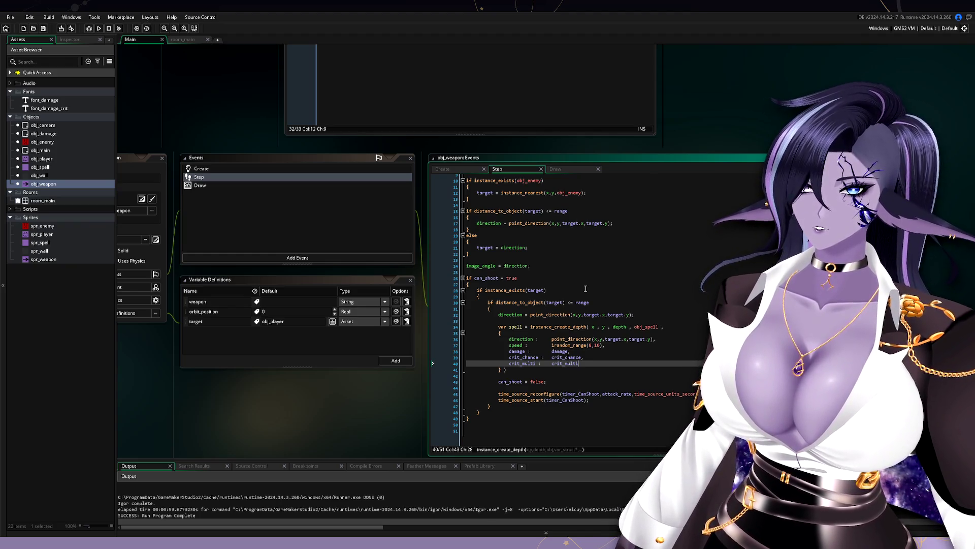
click(490, 308)
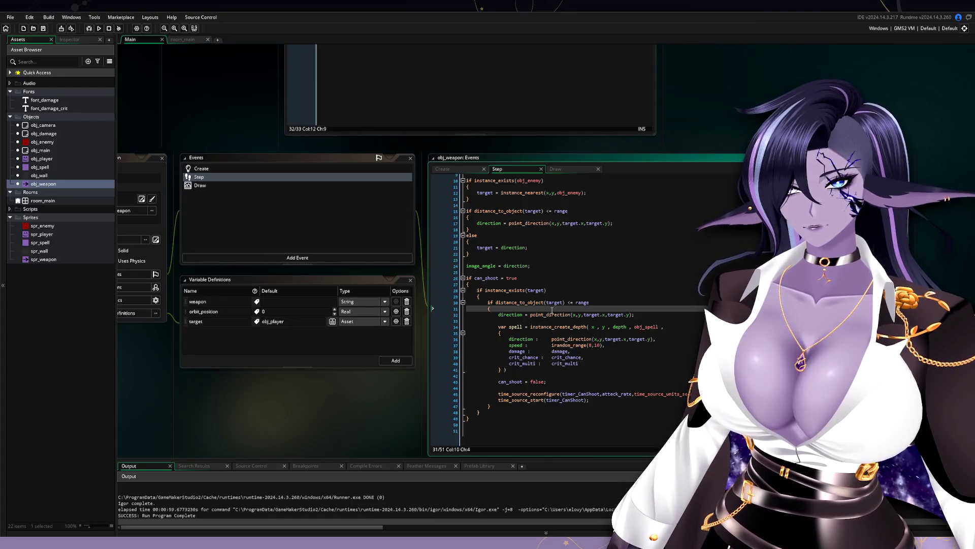
Step: Add 'var dir = point_direction(x,y,target.x,target.y);' as the first line of the in-range block
key(Return)
text(dir)
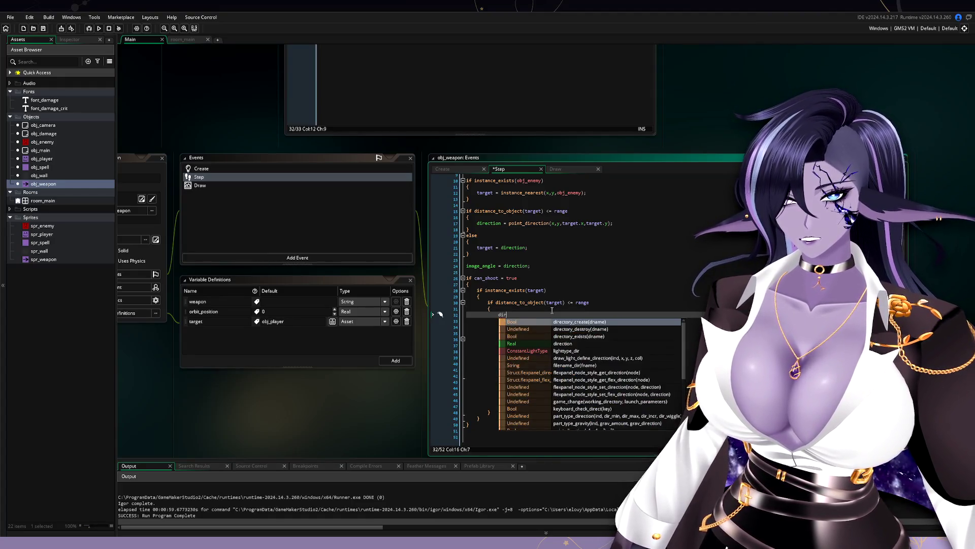
text( =)
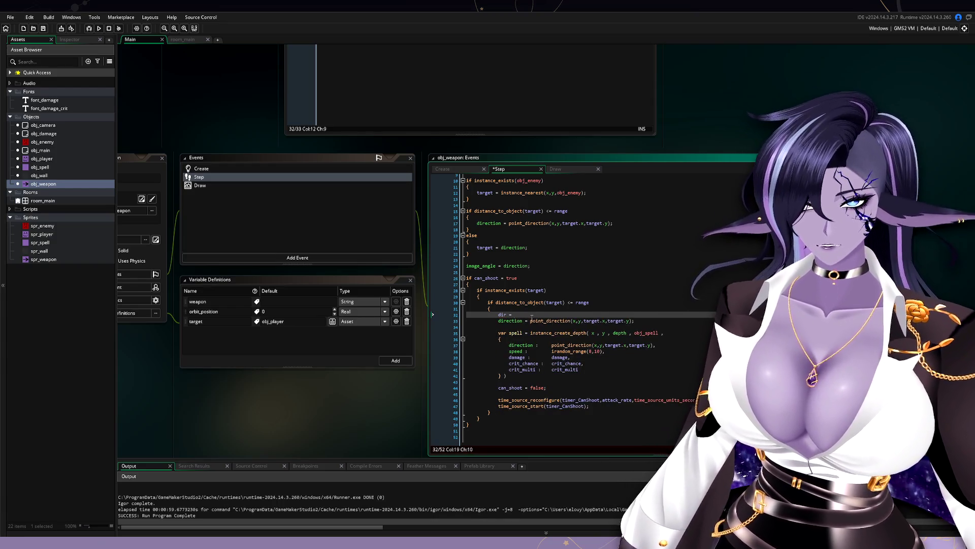
drag(530, 320, 631, 322)
key(ctrl+c)
key(Up)
key(ctrl+v)
key(Up)
key(Home)
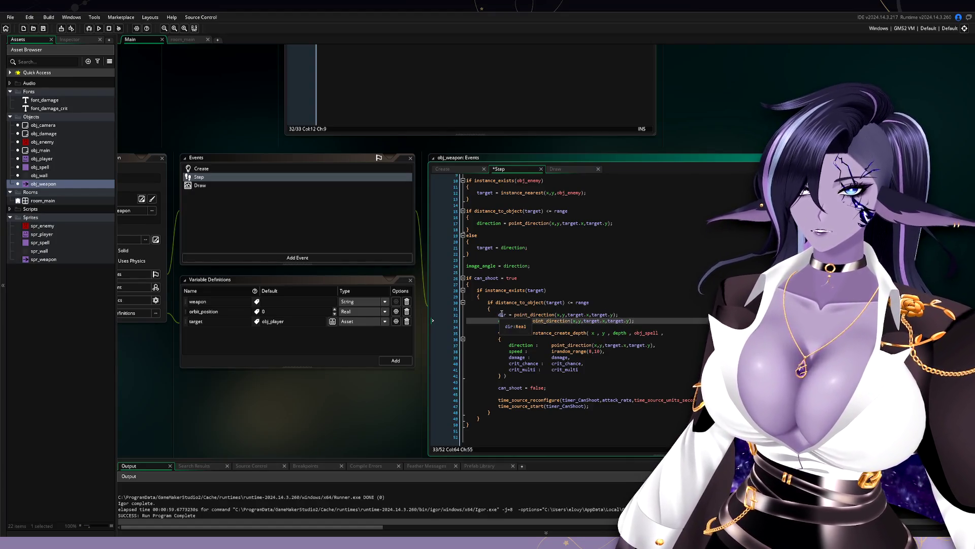
text(var)
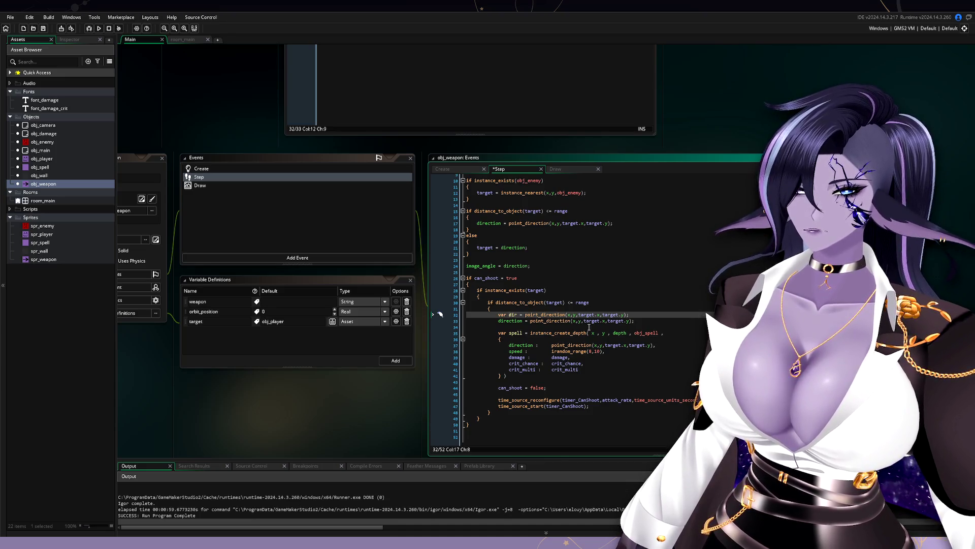
Step: Add base_inaccuracy = 0 to the Wand case in obj_weapon's Create code
click(279, 169)
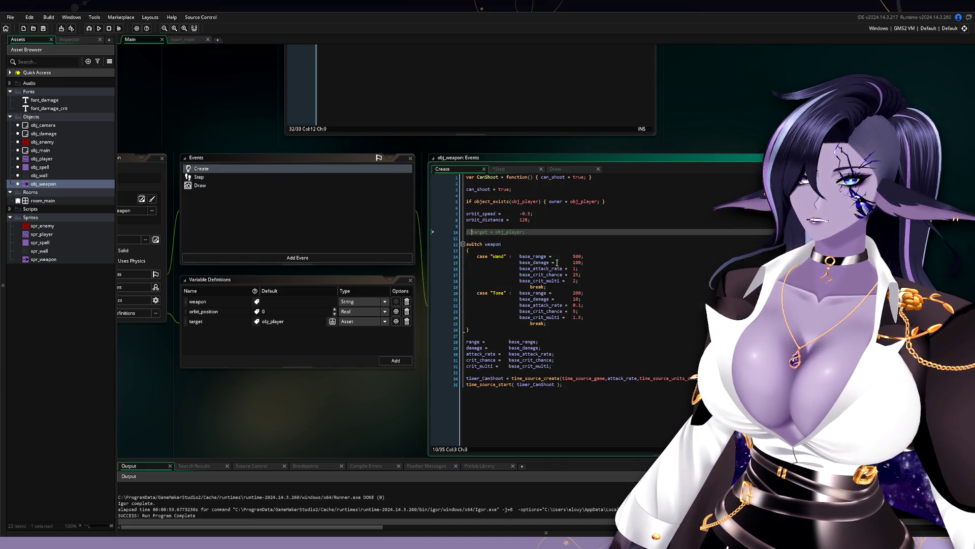
click(593, 281)
key(Return)
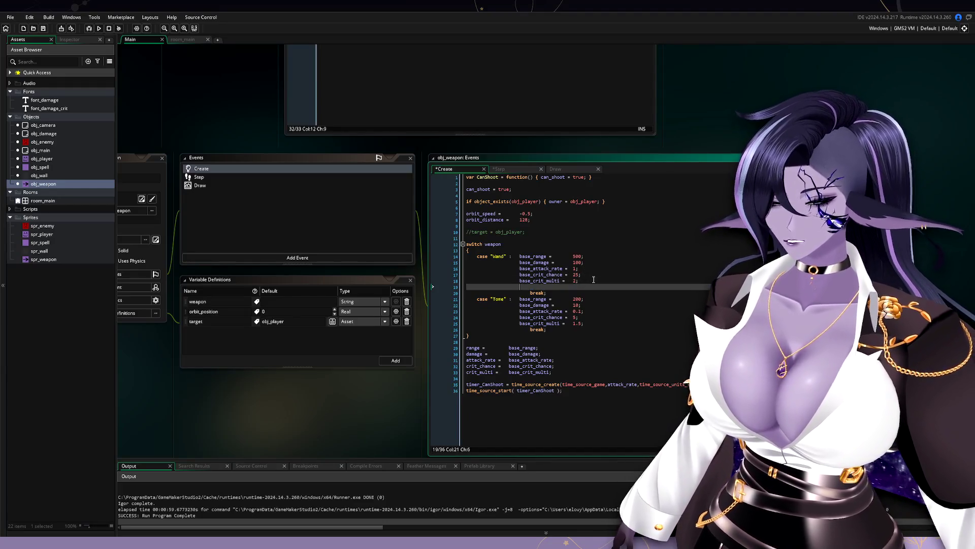
text(base_inaccuracy =)
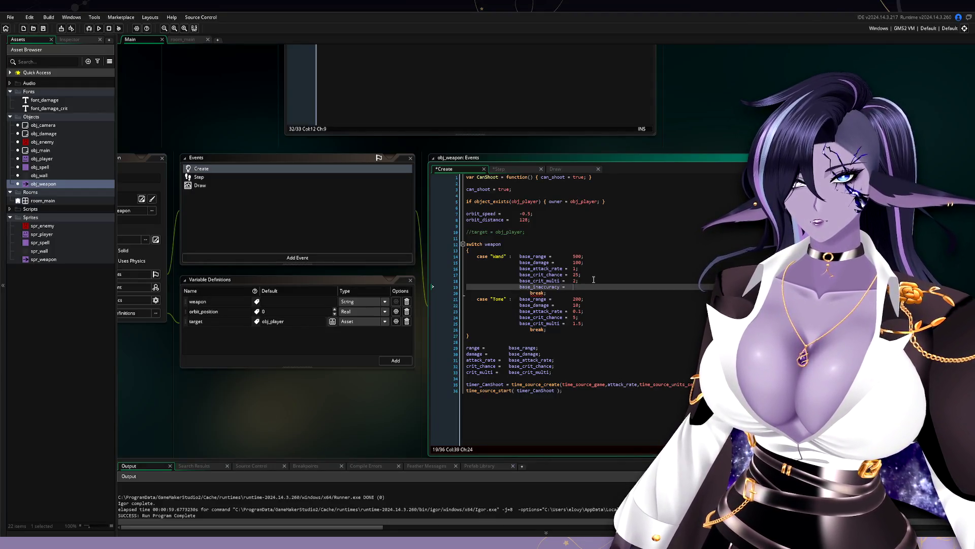
text(0;)
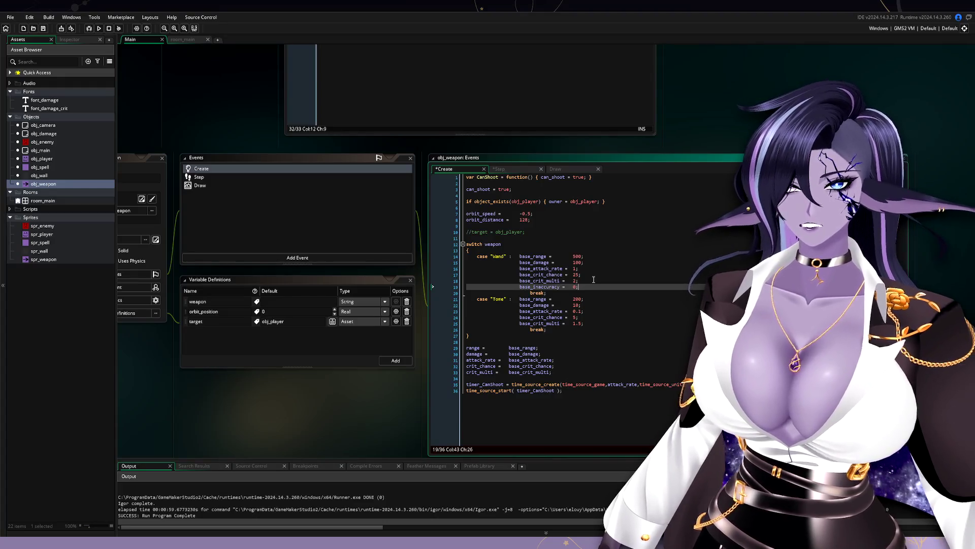
Step: Copy the base_inaccuracy line into the Tome case and change its value
key(ctrl+c)
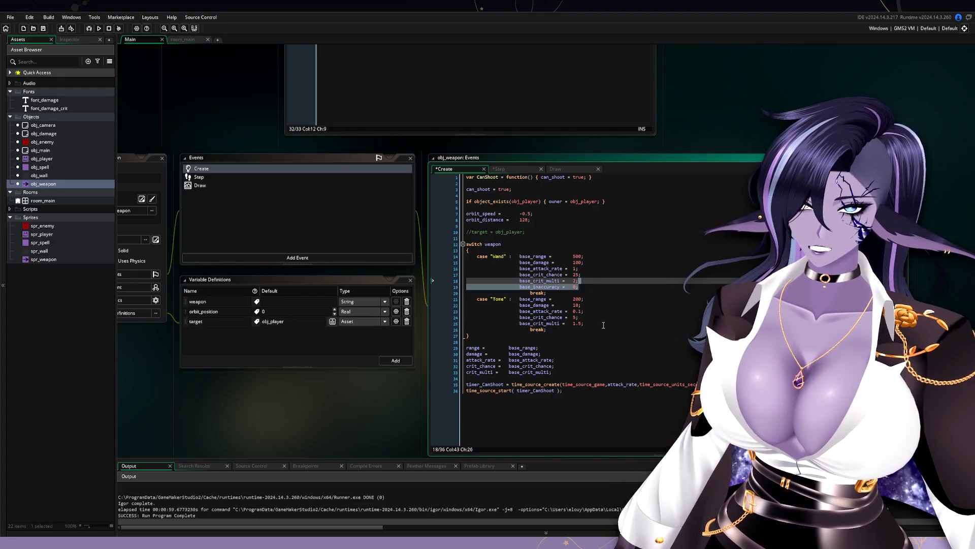
click(588, 323)
key(Return)
key(ctrl+v)
click(576, 330)
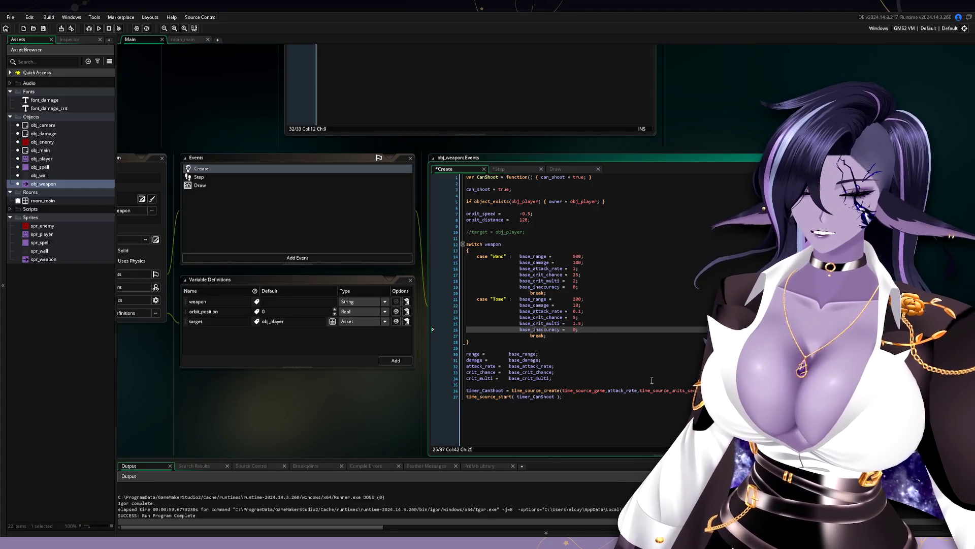
text(5)
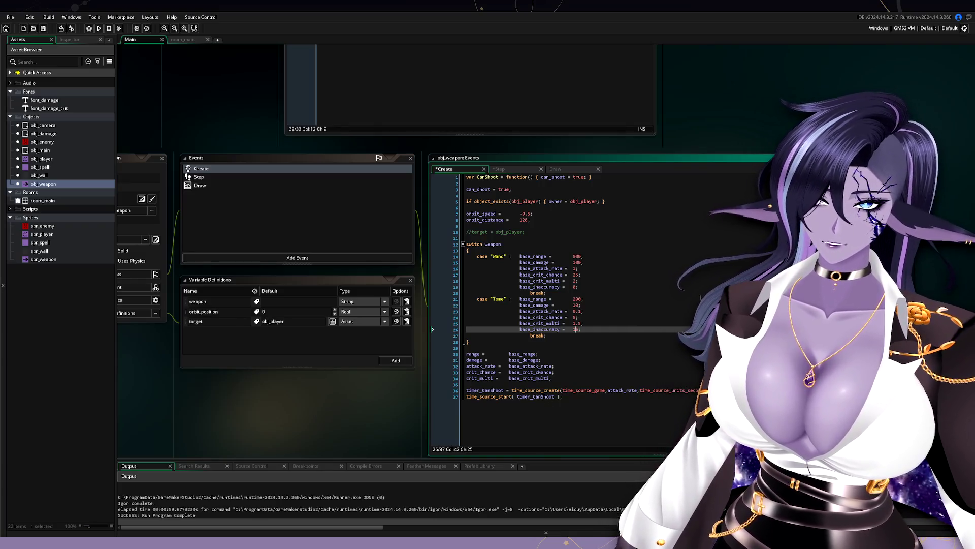
Step: Duplicate the crit_multi = base_crit_multi; line and turn it into inaccuracy = base_inaccuracy;
click(560, 378)
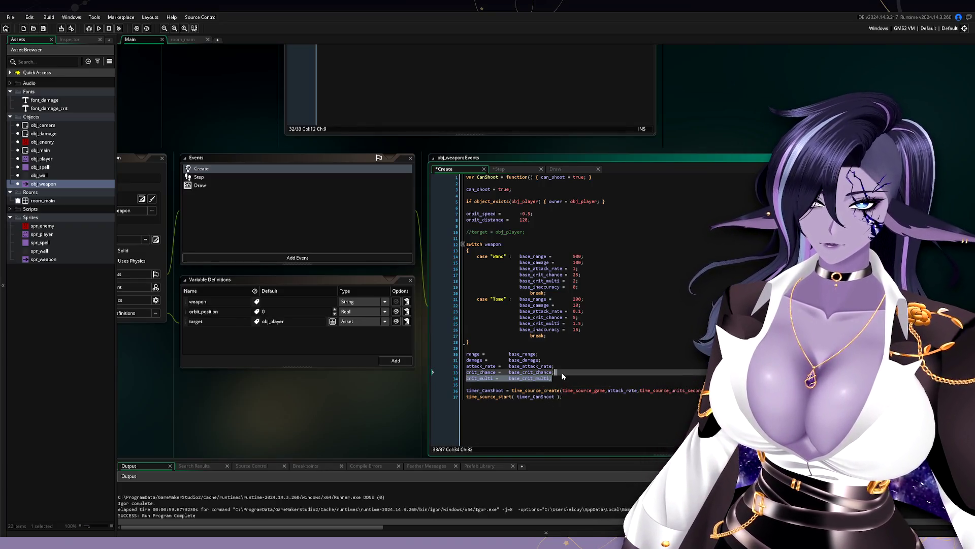
key(ctrl+d)
click(478, 385)
double_click(477, 385)
text(inaccurac)
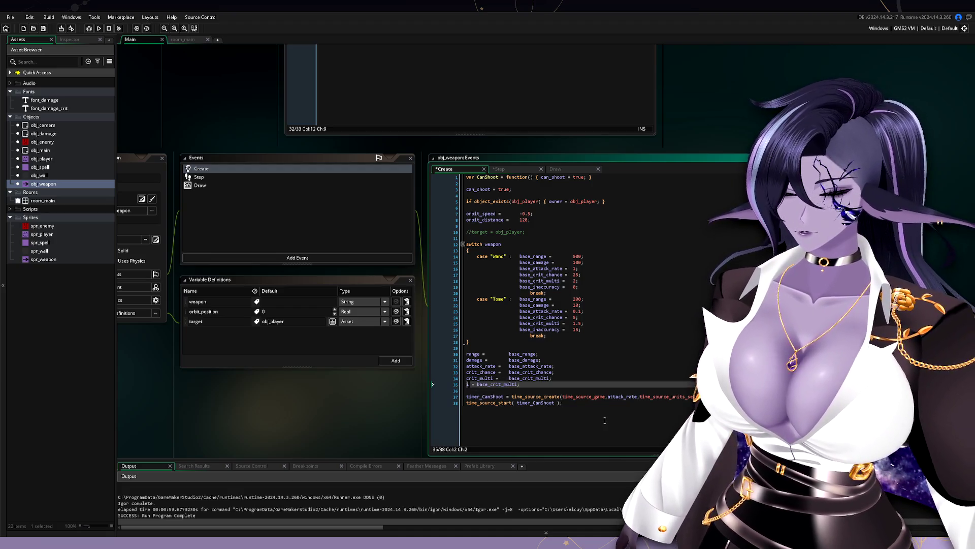
text(y)
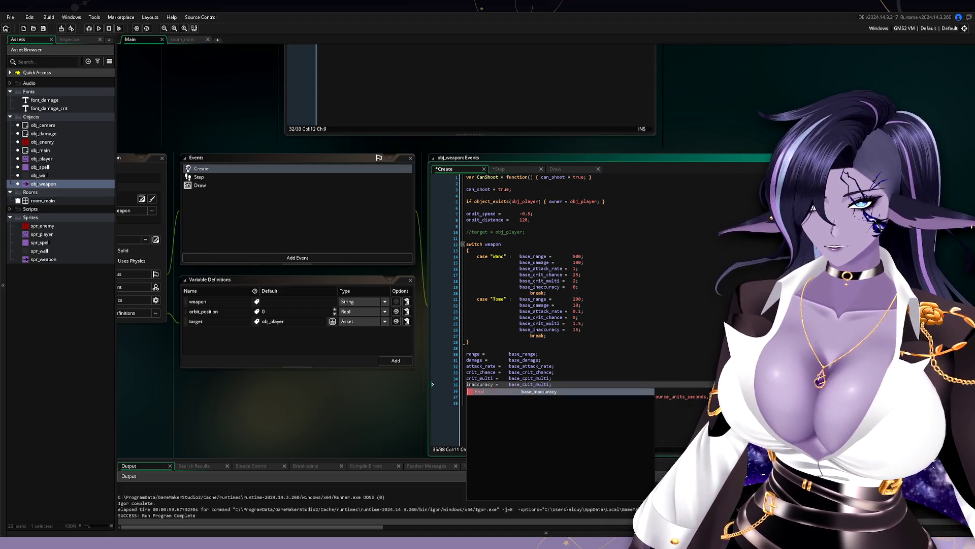
click(537, 379)
click(544, 385)
double_click(540, 329)
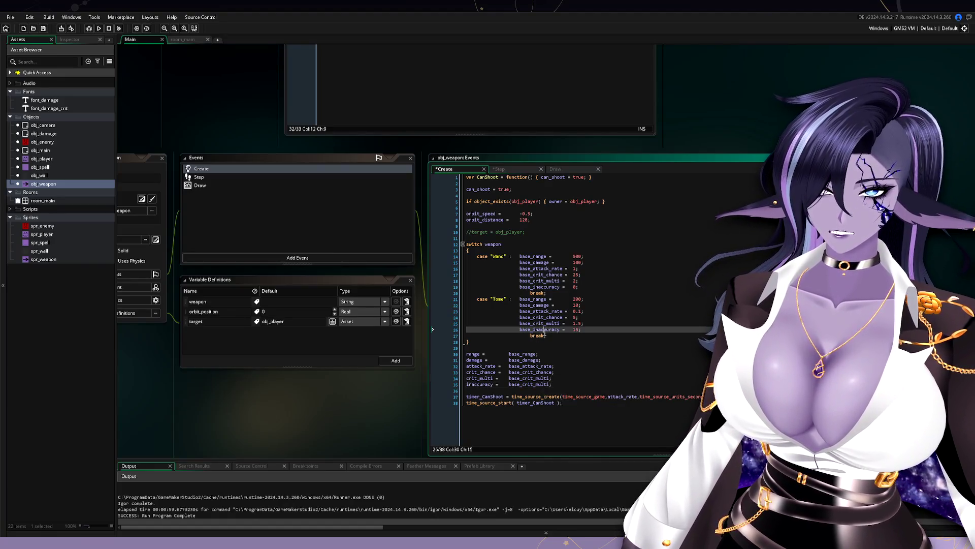
click(537, 384)
double_click(537, 384)
text(base_inaccuracy)
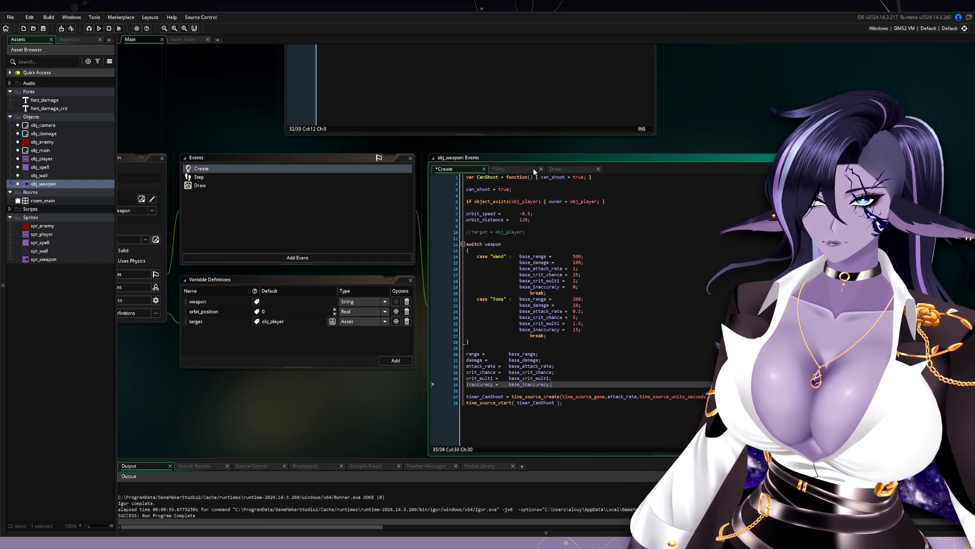
Step: In the Step code, replace the point_direction call on line 33 with dir
click(519, 168)
mouse_move(734, 140)
mouse_down()
mouse_move(666, 77)
mouse_move(615, 69)
mouse_up()
drag(591, 250, 634, 239)
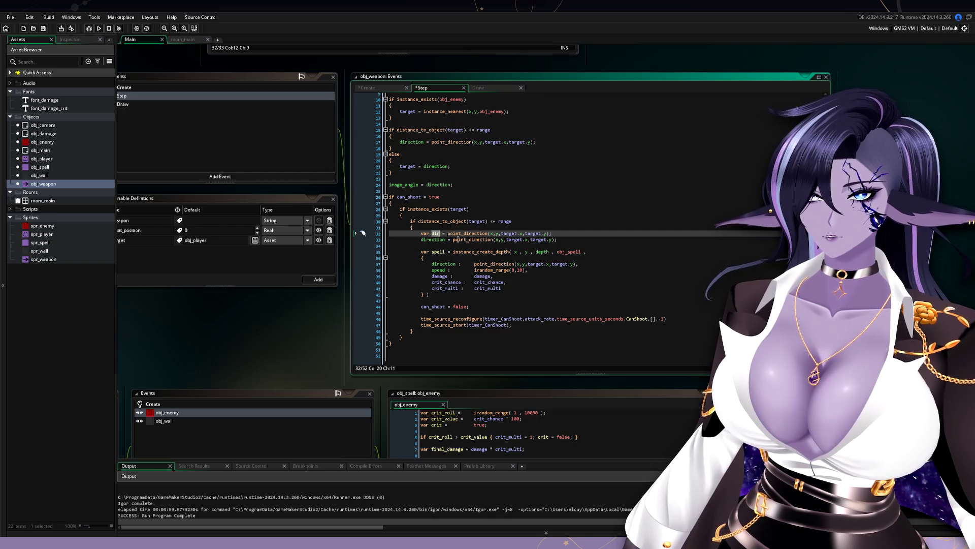
drag(453, 239, 555, 240)
text(direction = dir;)
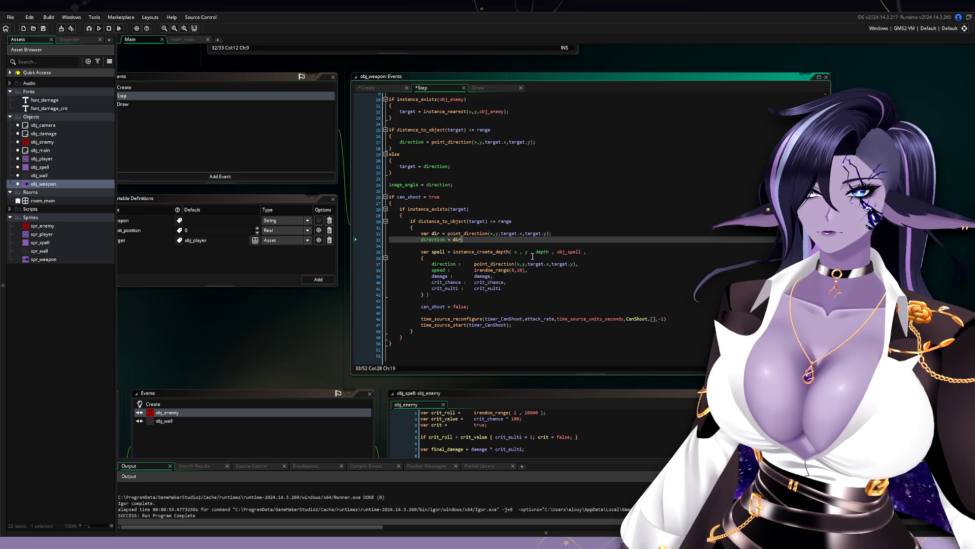
Step: Add a new line declaring var inaccuracy below the dir calculation
click(577, 233)
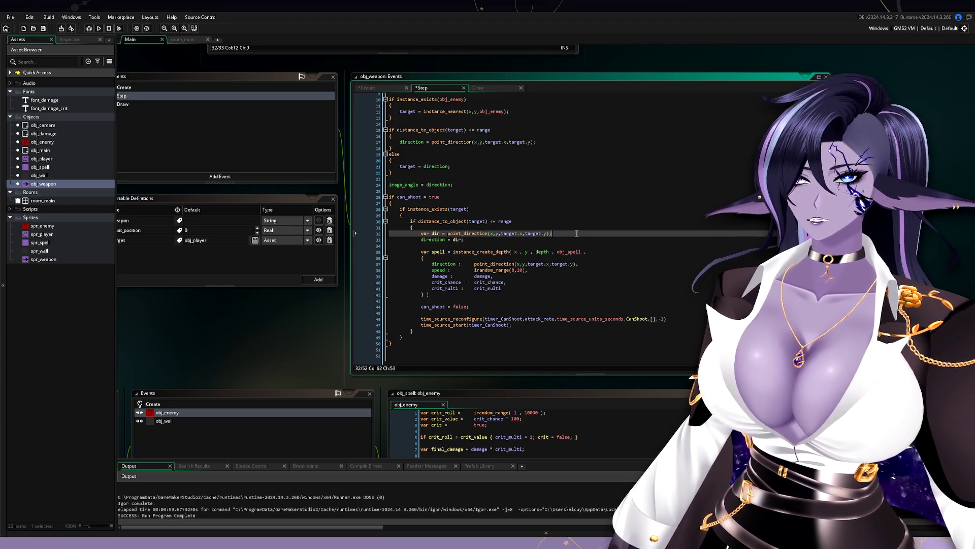
key(Return)
text(var )
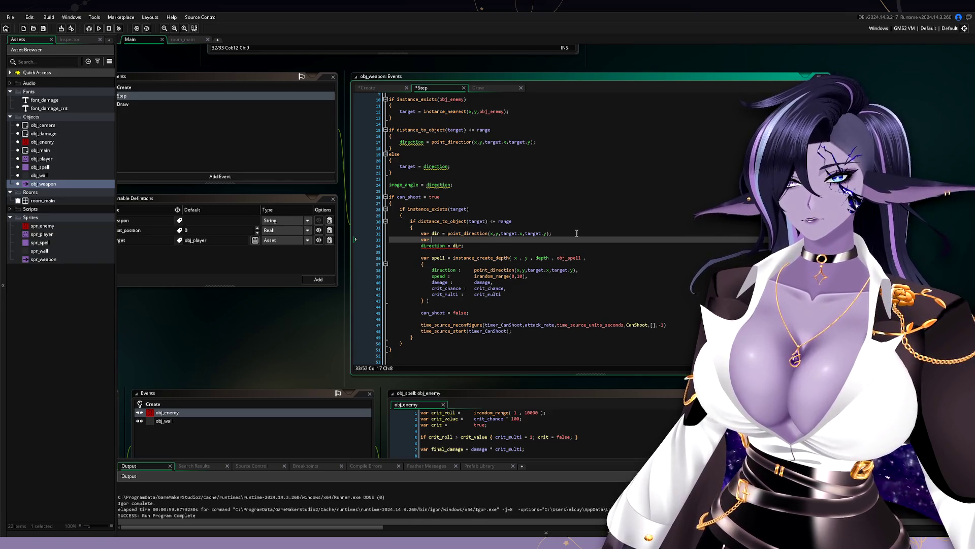
text(inacc)
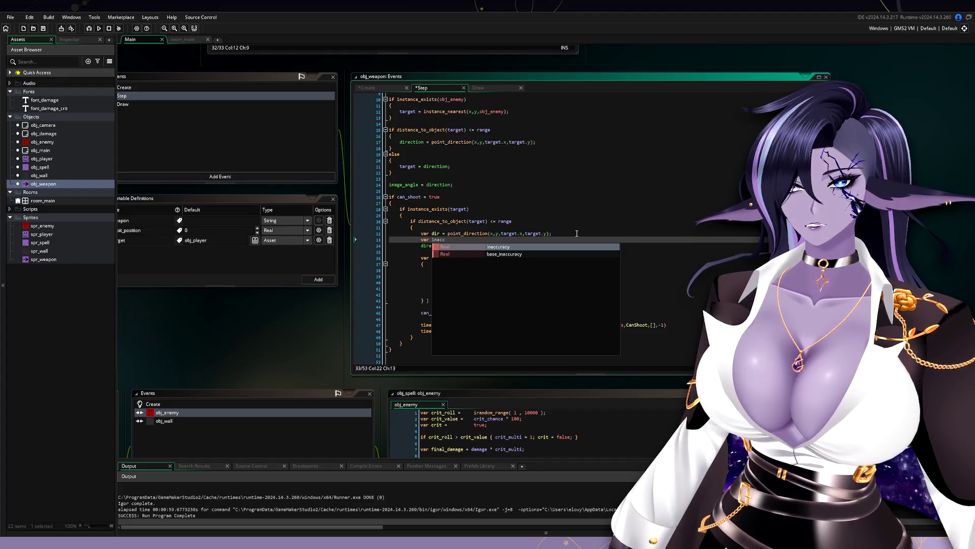
key(Return)
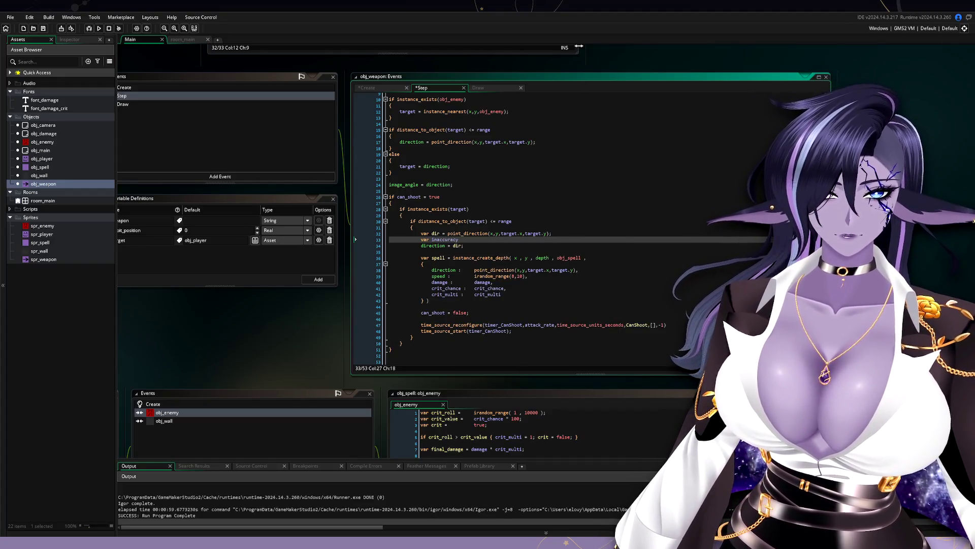
click(396, 86)
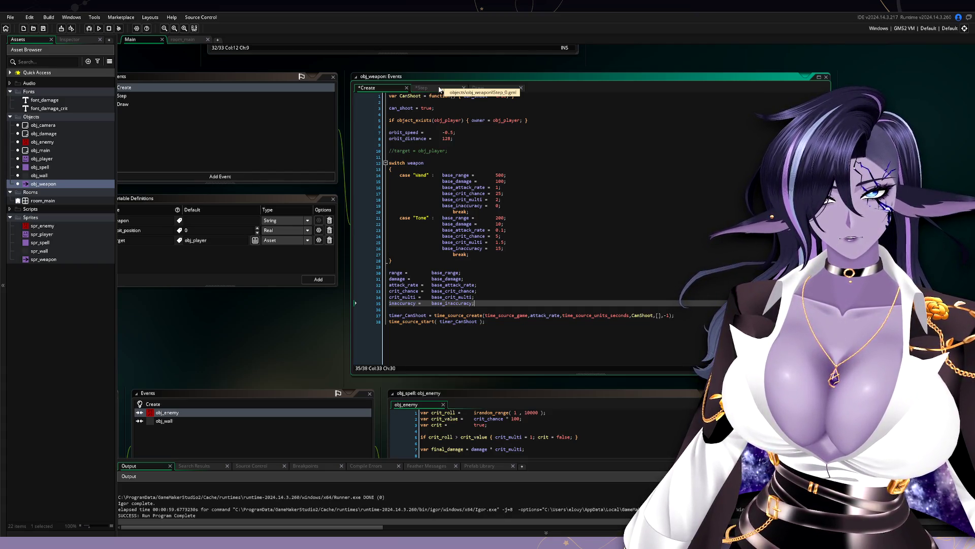
Step: Back in the Step code, overwrite inaccuracy on line 33 with dir
click(439, 90)
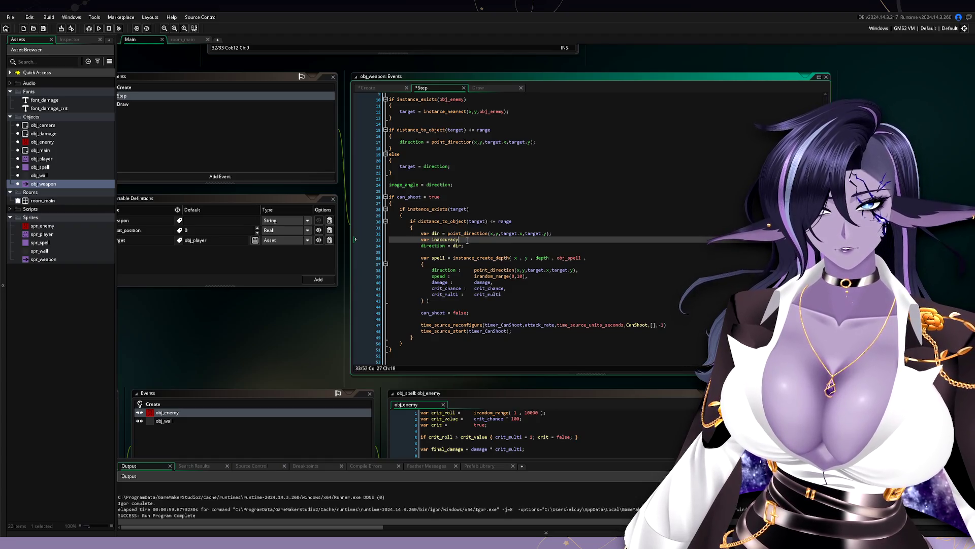
key(ctrl+shift+Left)
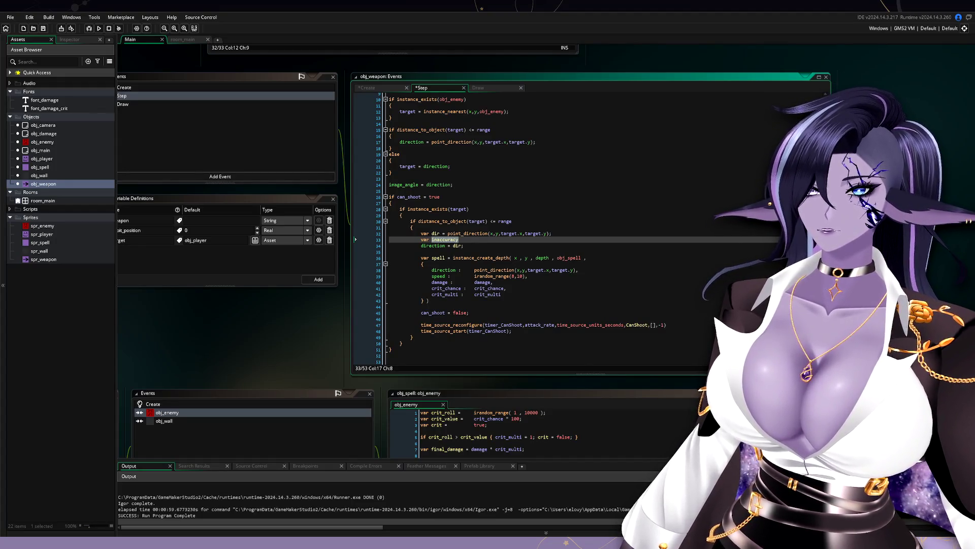
click(474, 237)
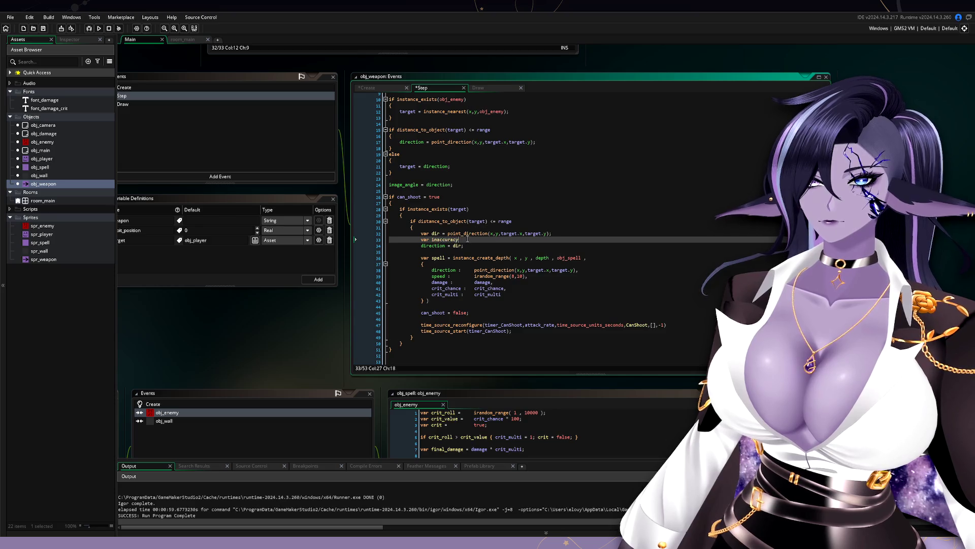
double_click(435, 239)
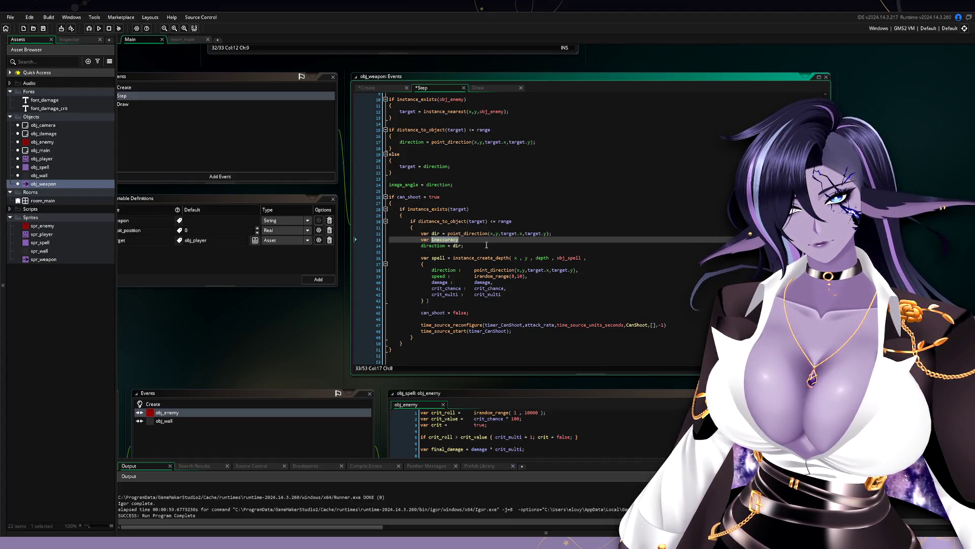
text(dir)
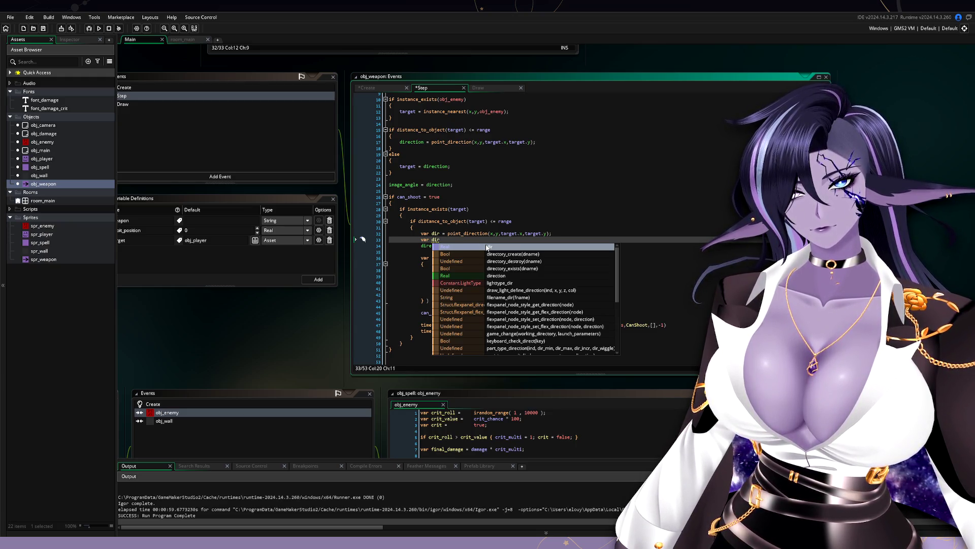
Step: Complete line 33 as var dir_inaccuracy = irandom_range(-inaccuracy, inaccuracy);
text(_inaccurary =)
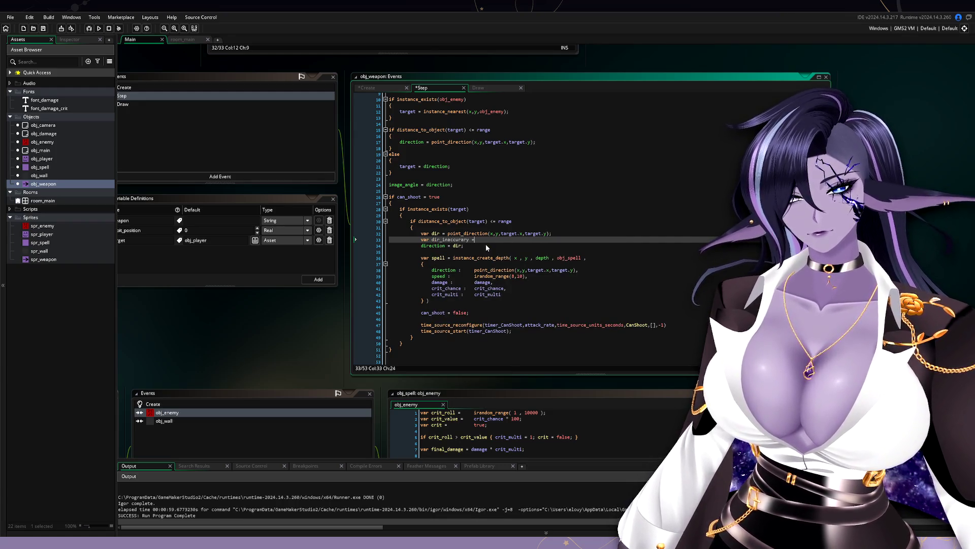
key(Return)
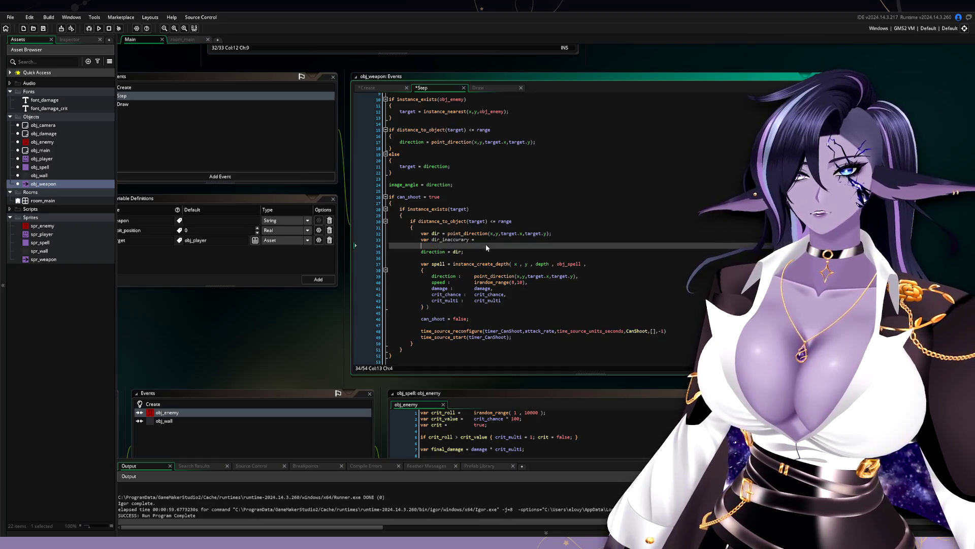
click(486, 242)
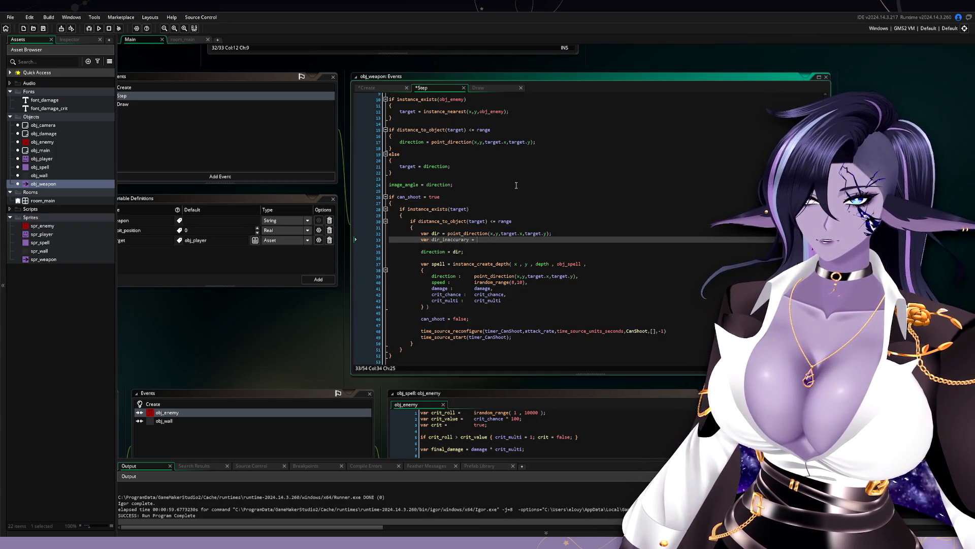
text(irandom_)
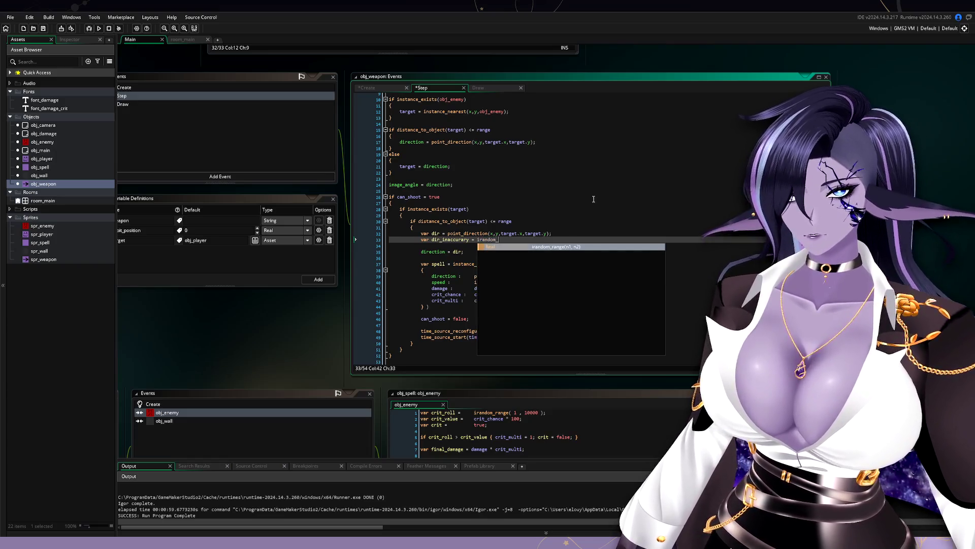
text(range( -inn)
key(BackSpace)
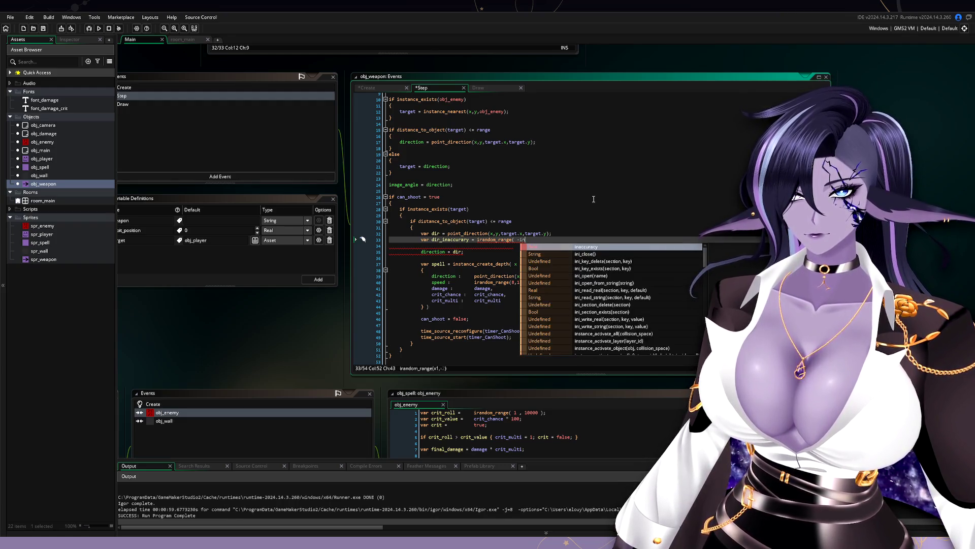
key(Return)
text(, in)
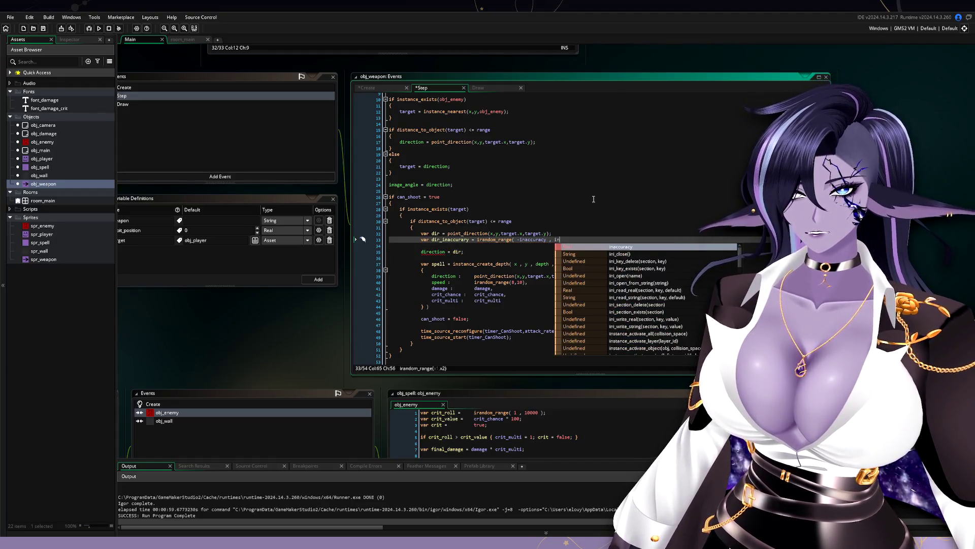
key(Return)
text();)
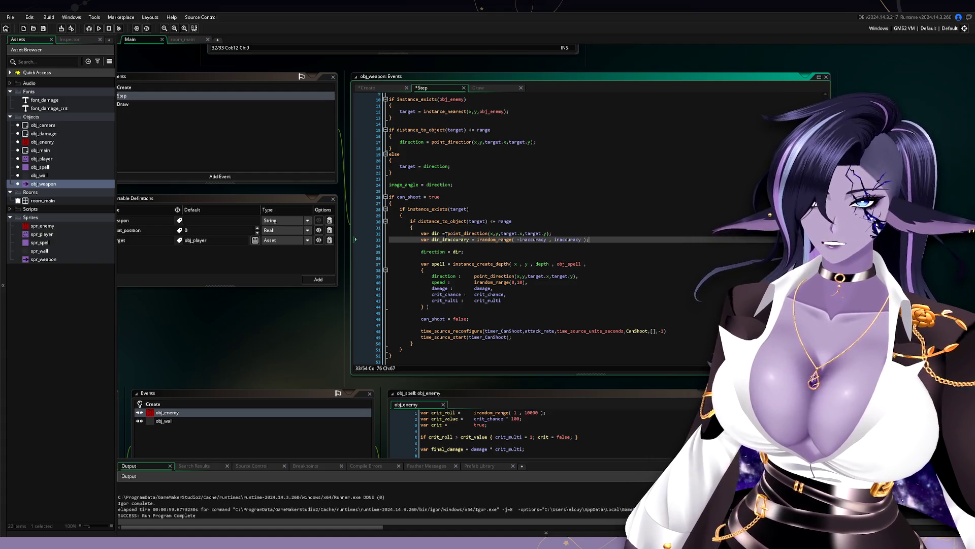
Step: Change line 35 to direction = dir + dir_inaccuracy;
double_click(458, 240)
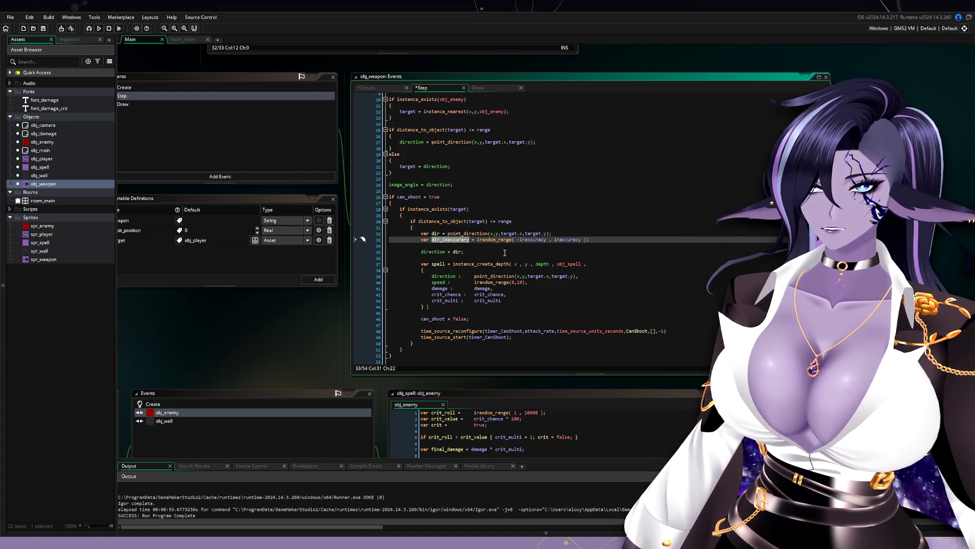
click(462, 251)
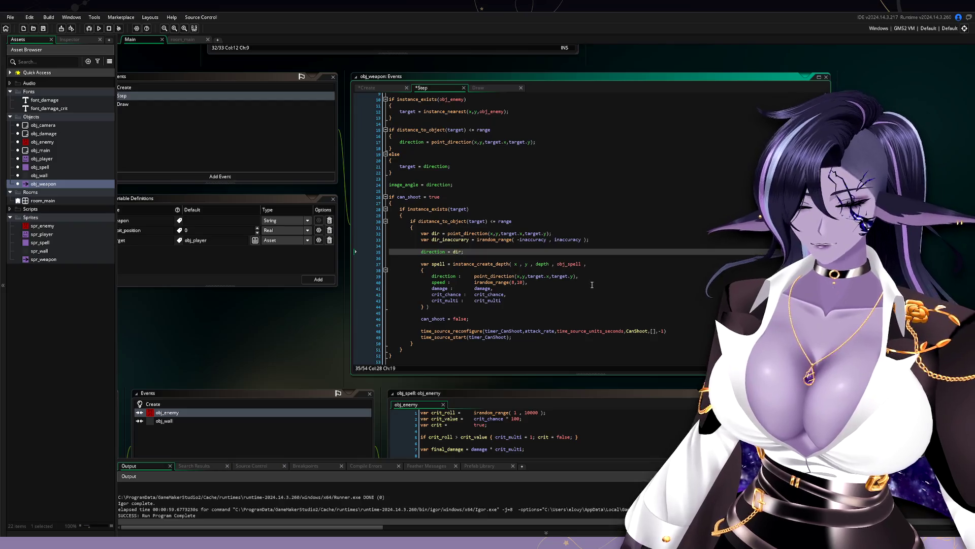
text(+dir_inaccuracy;)
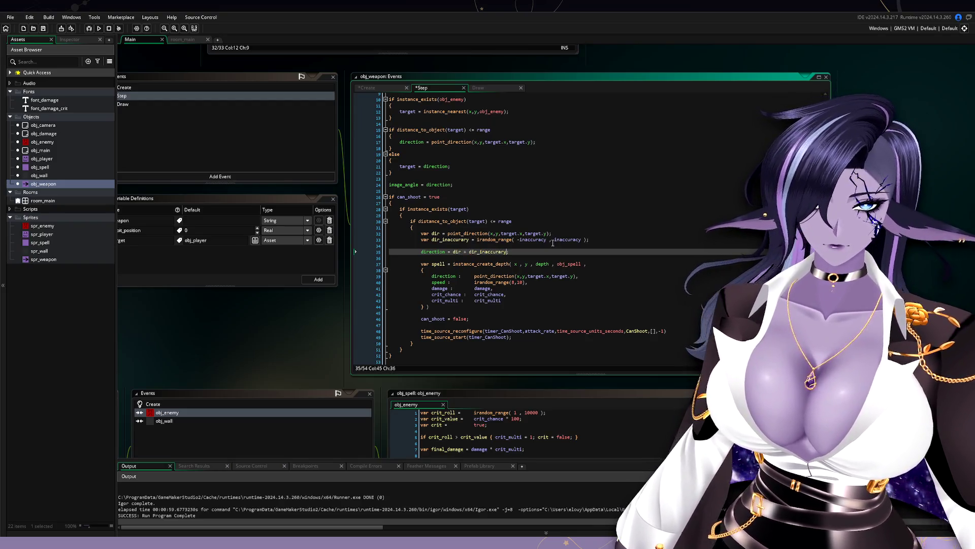
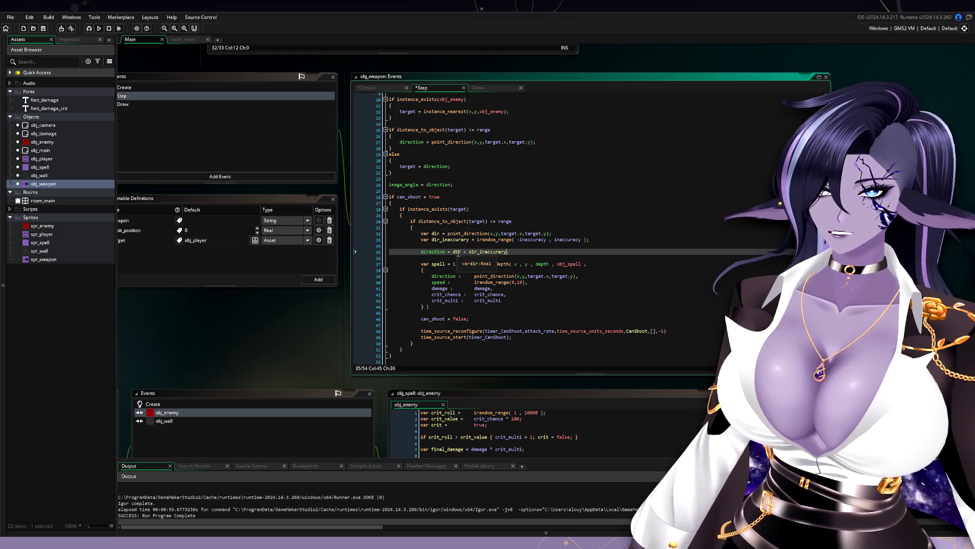
Step: Use dir + dir_inaccuracy as the spell struct's direction, comment out line 35, and compile with F5
text(;)
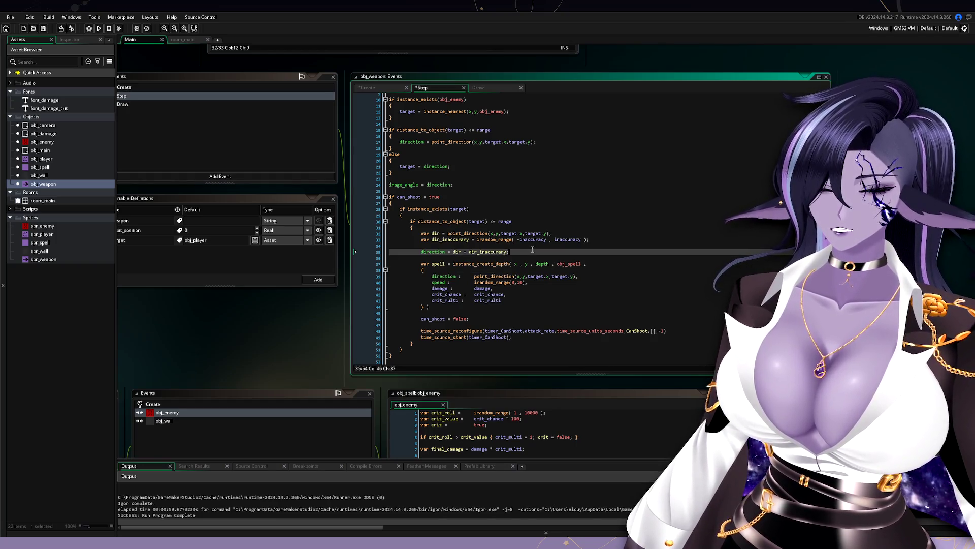
key(shift+Home)
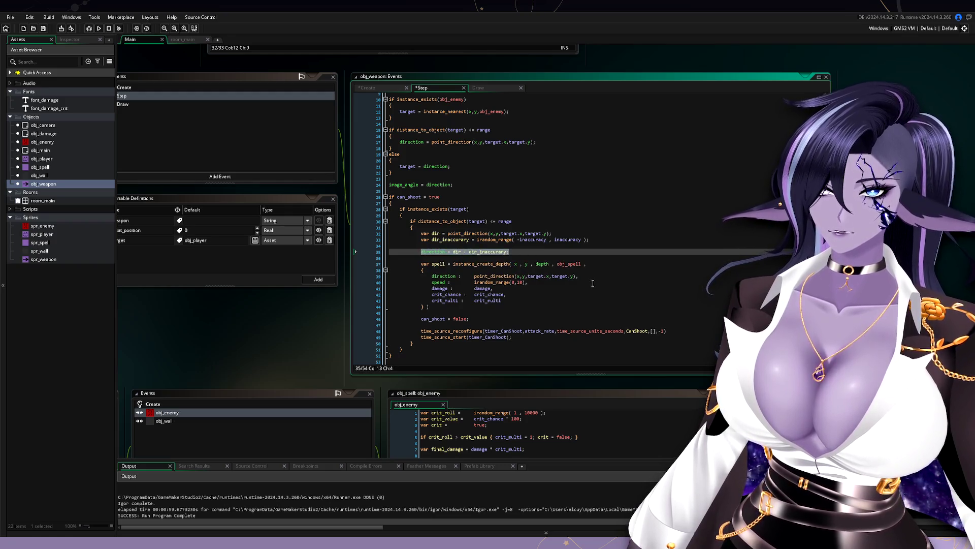
click(437, 277)
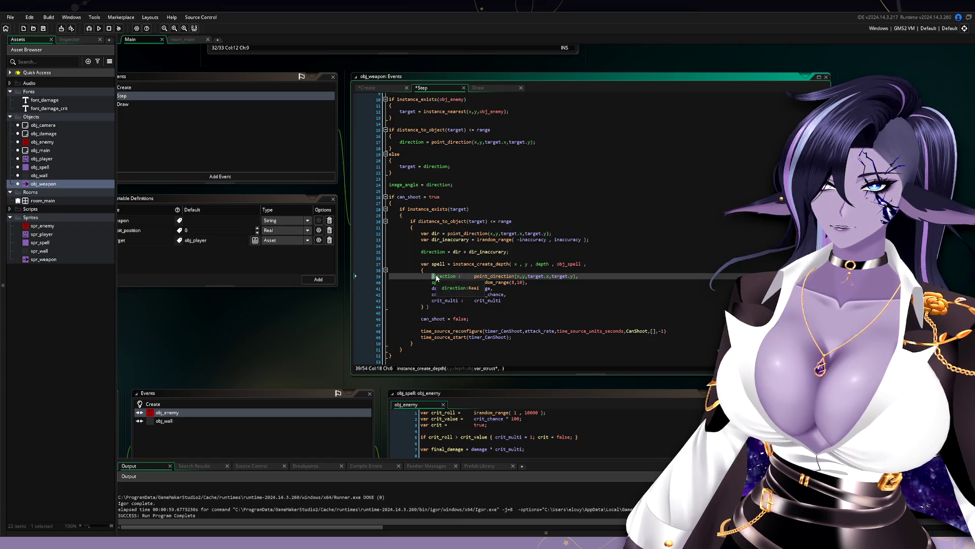
mouse_move(453, 252)
mouse_down()
mouse_move(510, 252)
mouse_move(606, 277)
mouse_up()
text(dir + dir_inaccuracy,)
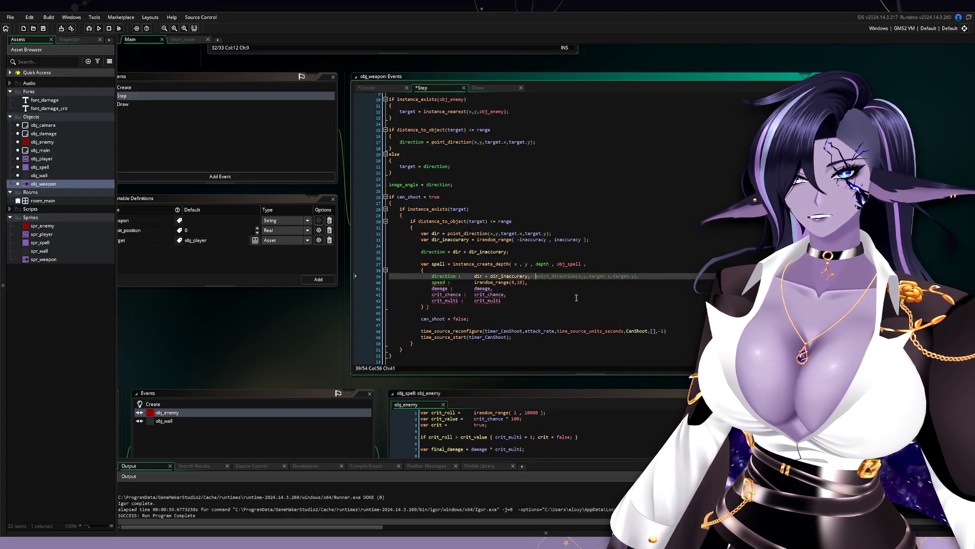
click(422, 252)
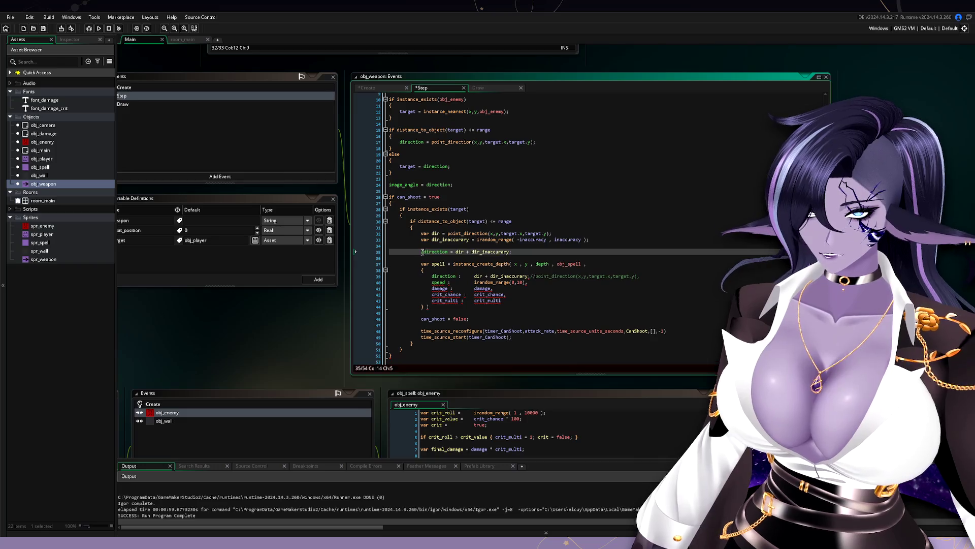
text(//)
key(F5)
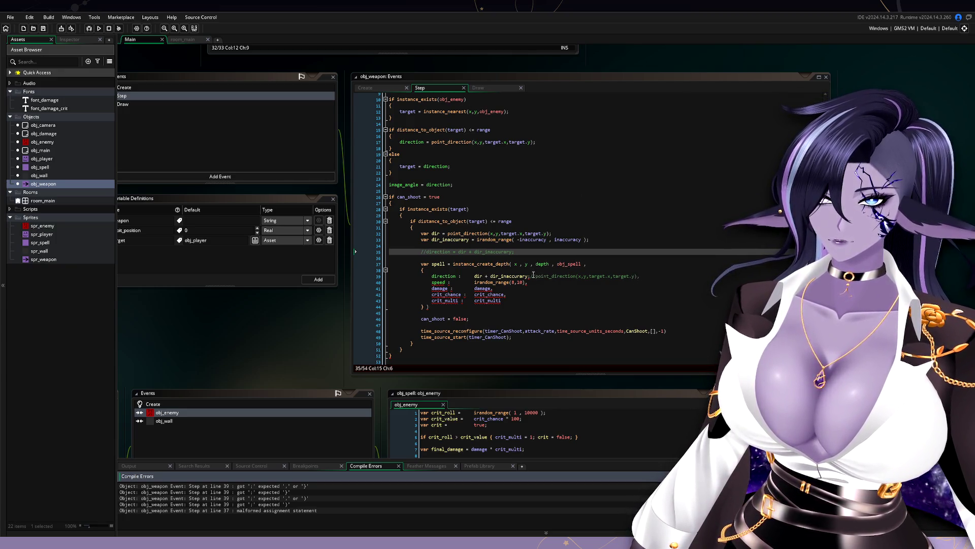
Step: Change the semicolon after dir_inaccuracy on line 39 to a comma and run the game
click(530, 276)
key(BackSpace)
text(,)
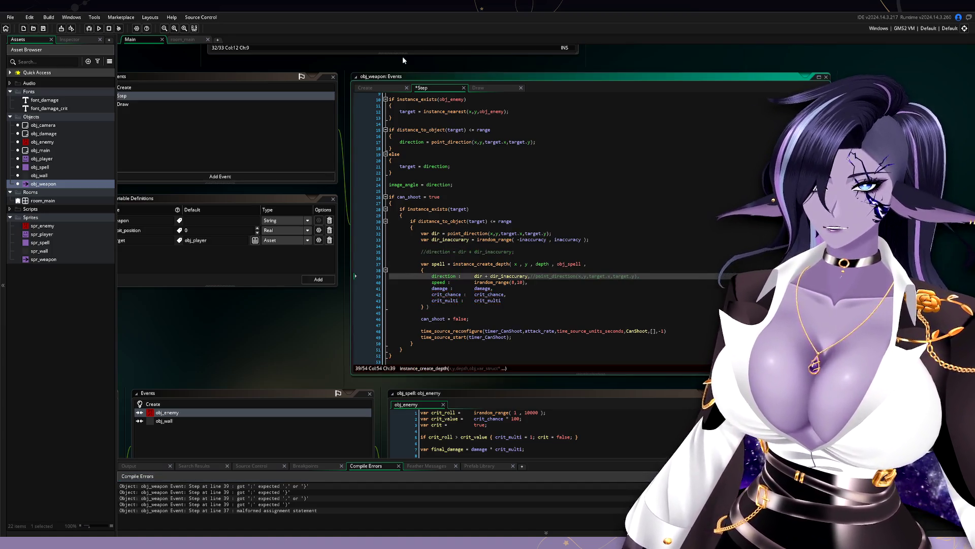
click(100, 29)
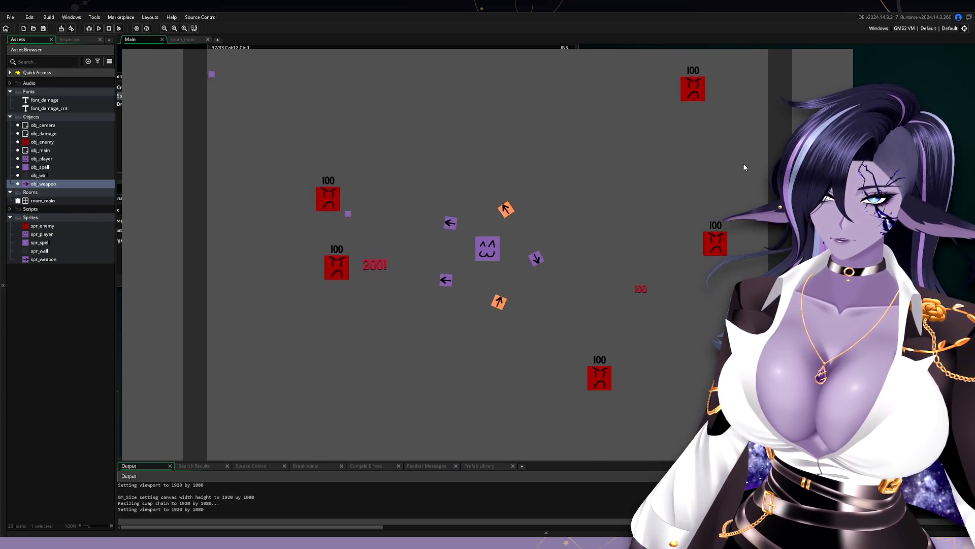
Step: Move the player with D while scattered spells hit enemies, then close the game with Escape
key(d)
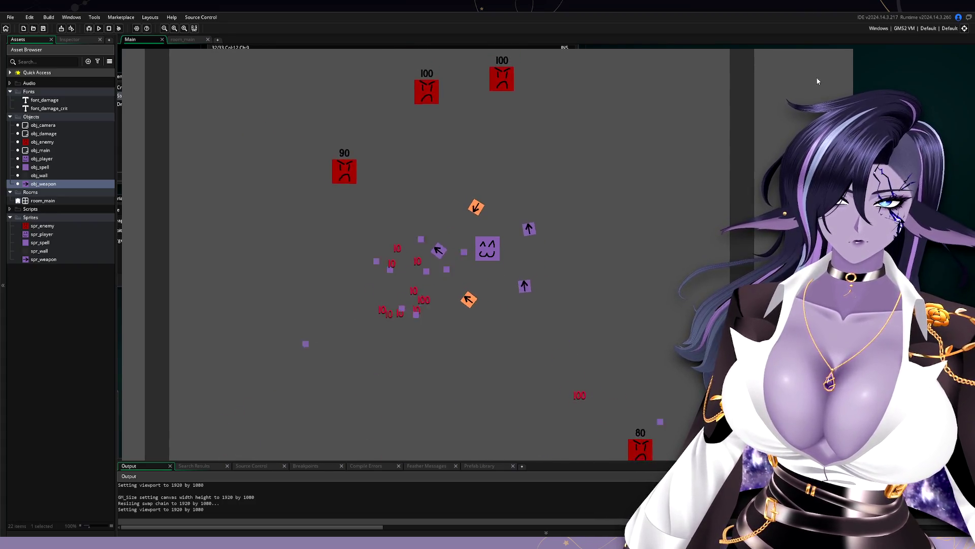
key(Escape)
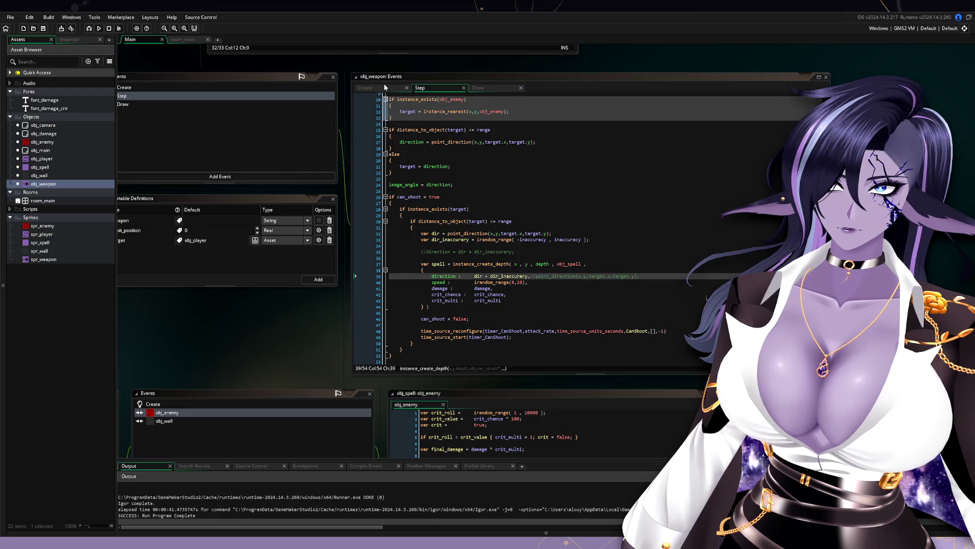
Step: Go to the Tome's base inaccuracy in obj_weapon's Create code and test-run the game again
click(366, 88)
click(500, 248)
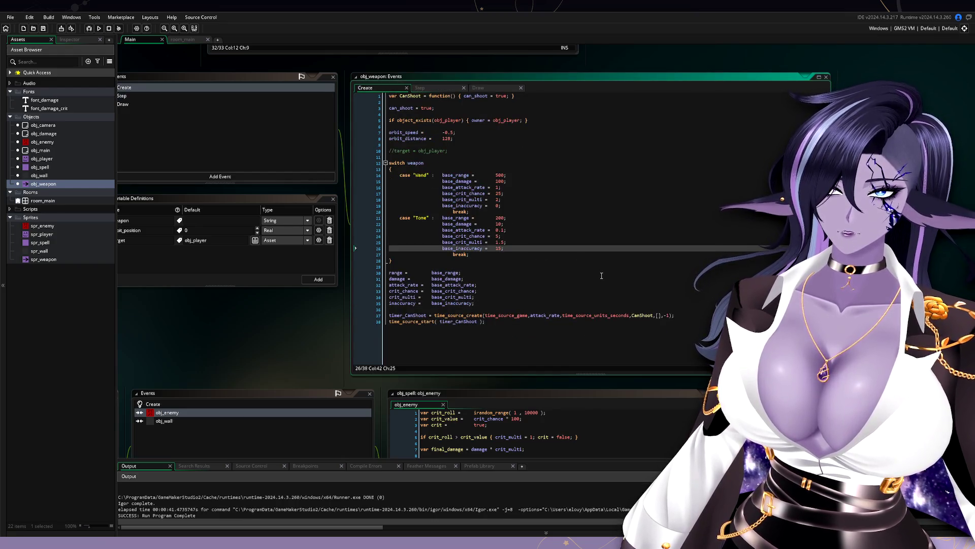
click(98, 30)
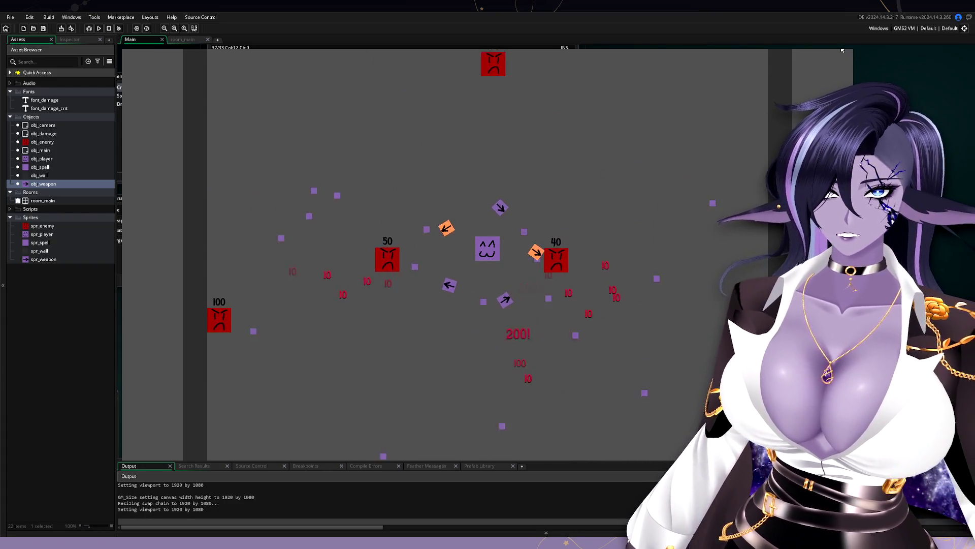
key(Escape)
Step: Set the Tome's base_inaccuracy to 15 in the Create code
key(BackSpace)
text(15;)
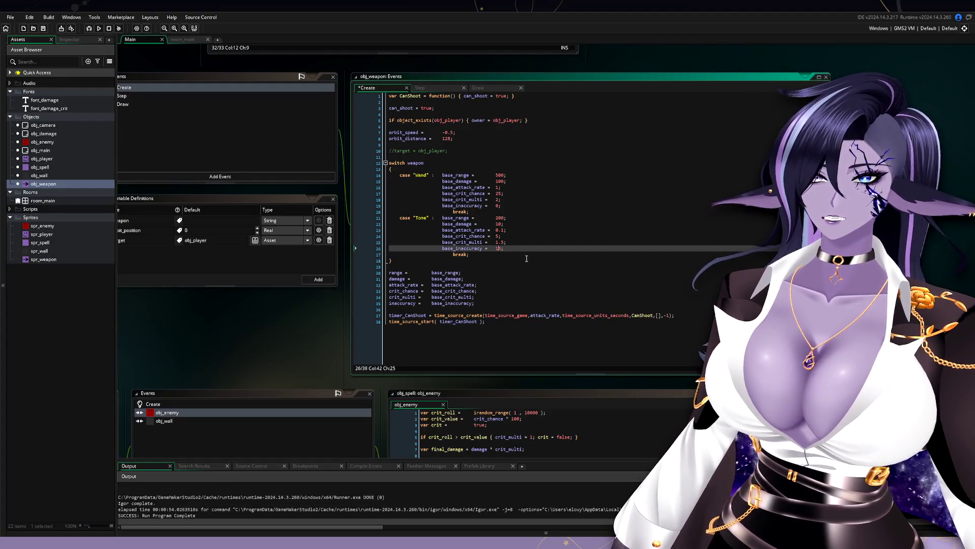
text(5)
click(512, 200)
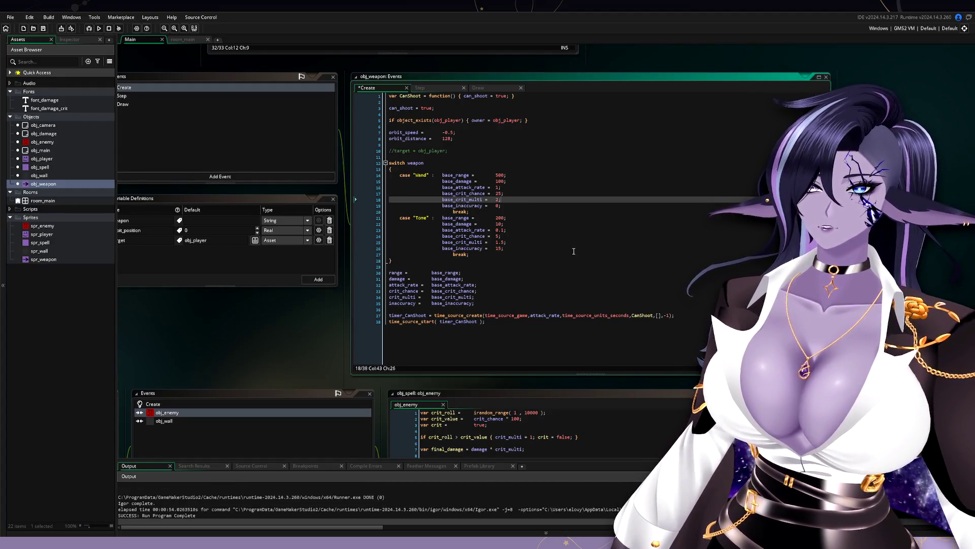
Step: Bring the obj_weapon panel into view and open its Step event code
scroll(547, 264, up, 2)
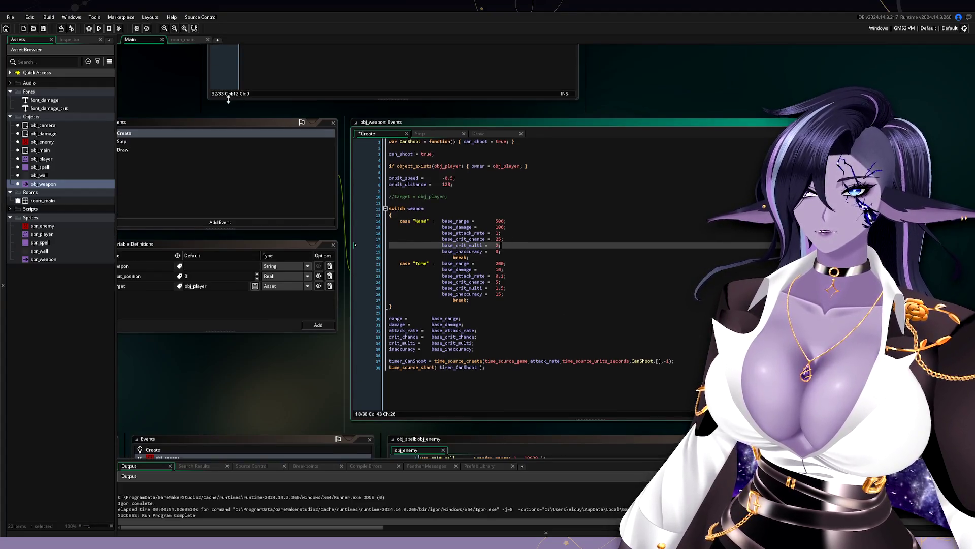
drag(230, 86, 343, 281)
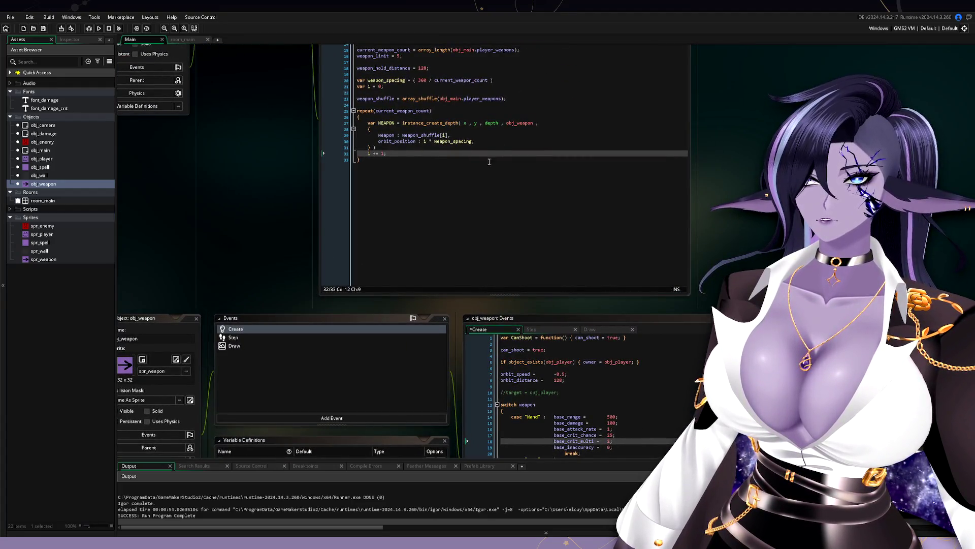
mouse_move(255, 265)
mouse_down()
mouse_move(272, 187)
mouse_move(312, 176)
mouse_up()
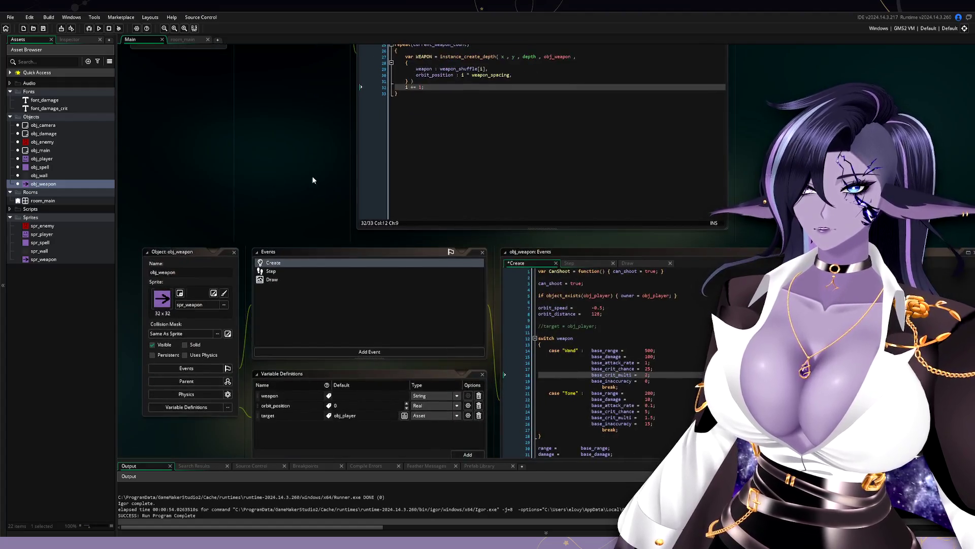
click(306, 272)
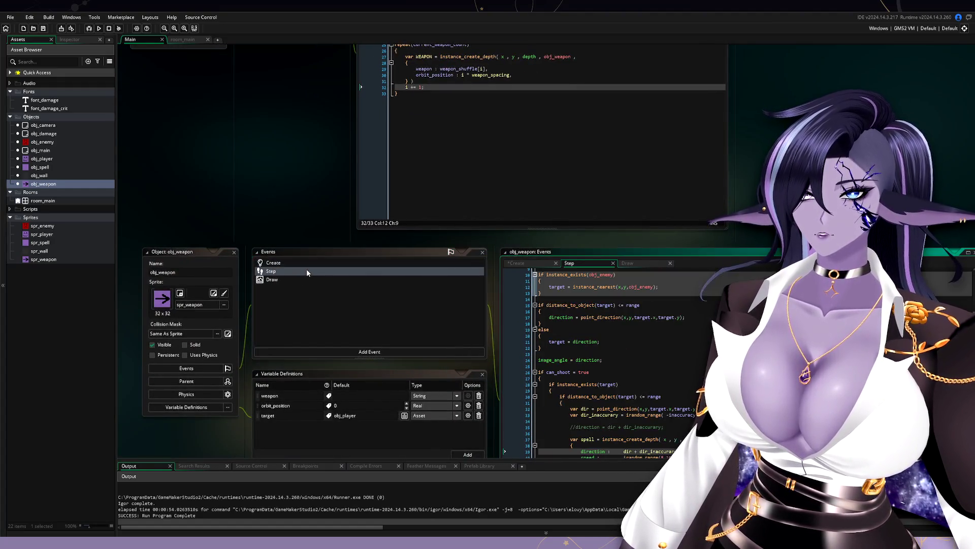
drag(288, 182, 249, 104)
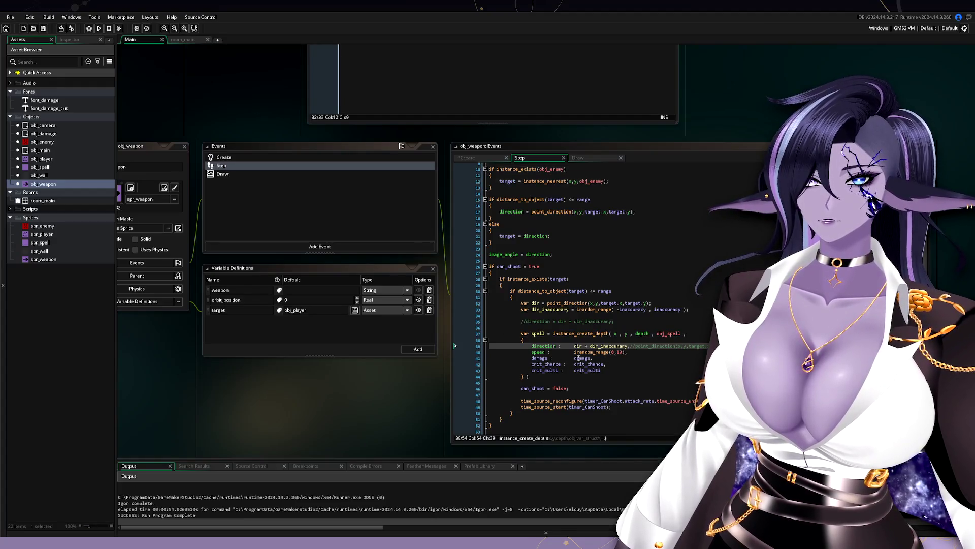
drag(376, 389, 304, 359)
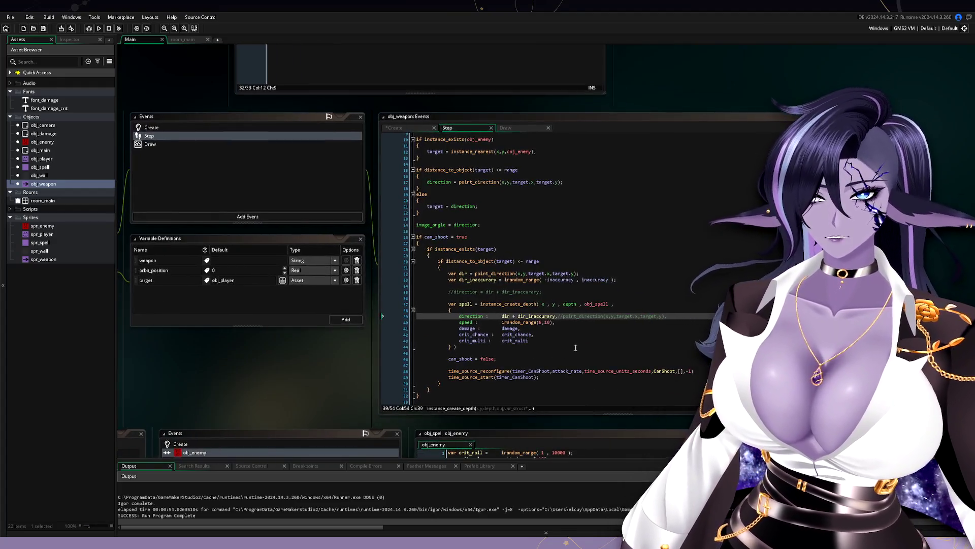
click(502, 322)
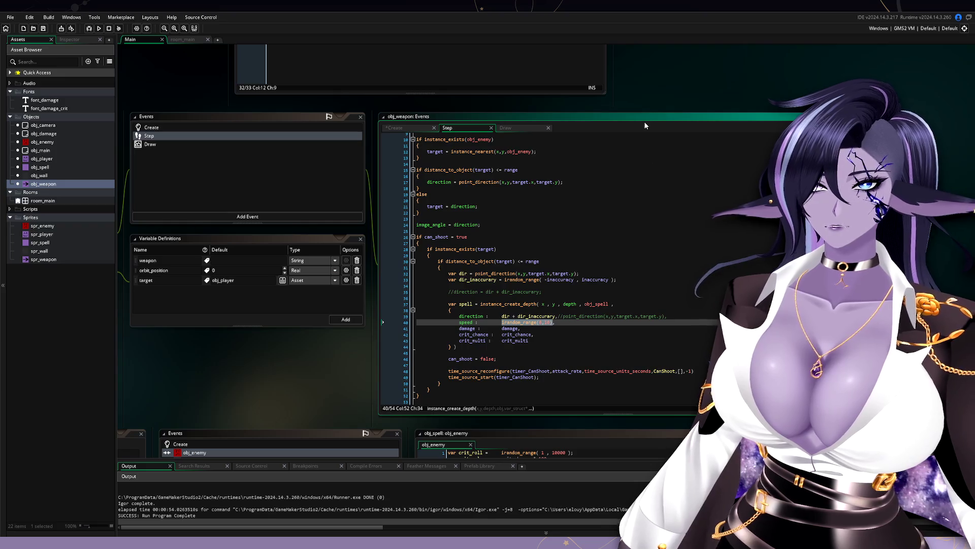
scroll(660, 137, up, 1)
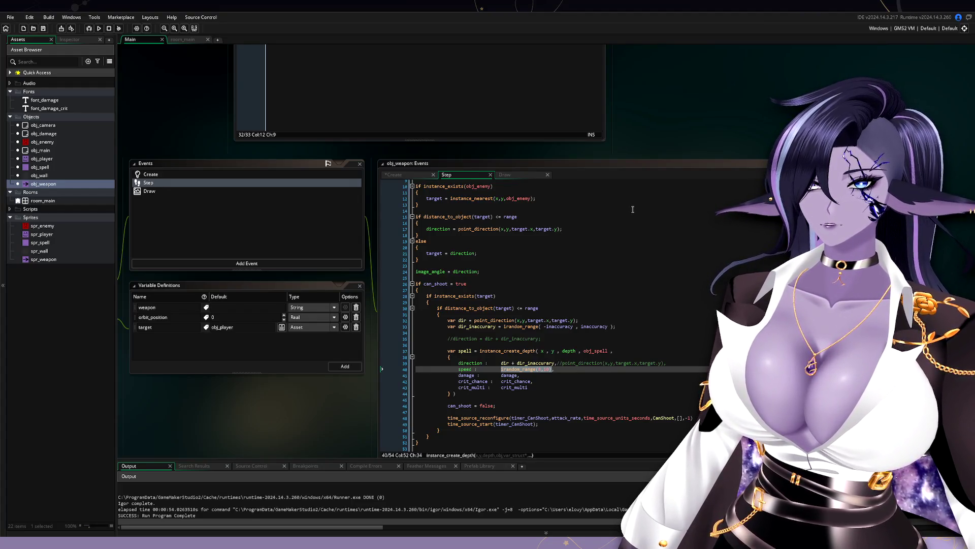
mouse_move(651, 190)
mouse_down()
mouse_move(714, 291)
mouse_move(667, 151)
mouse_up()
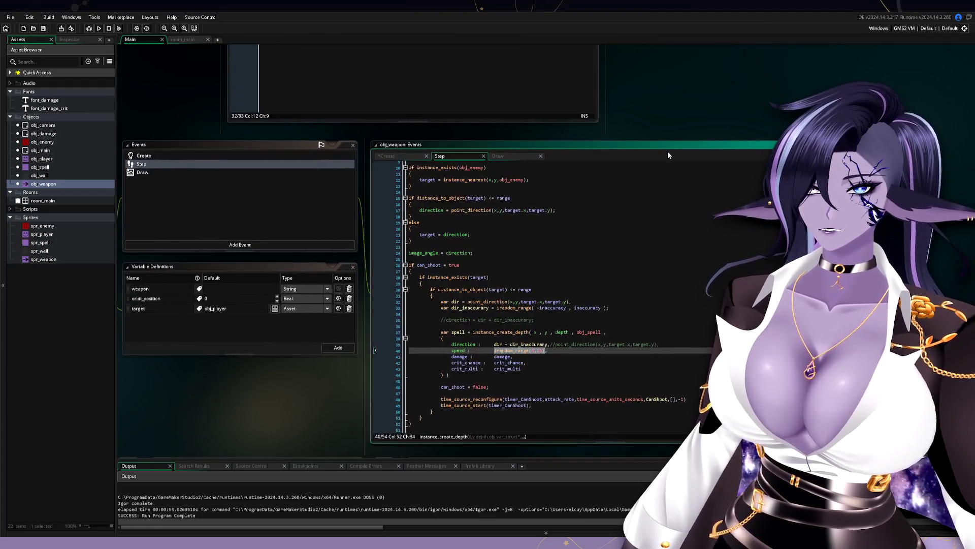
click(583, 345)
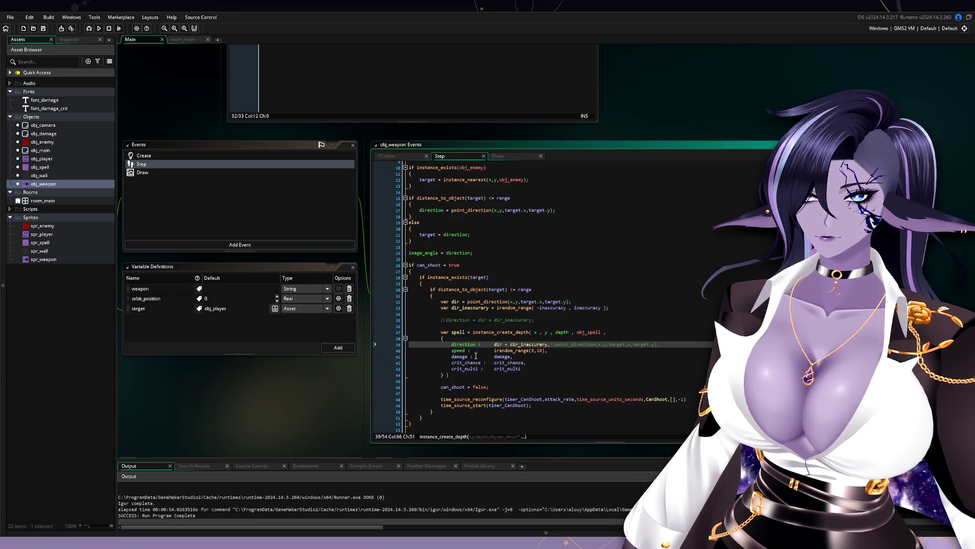
mouse_move(494, 350)
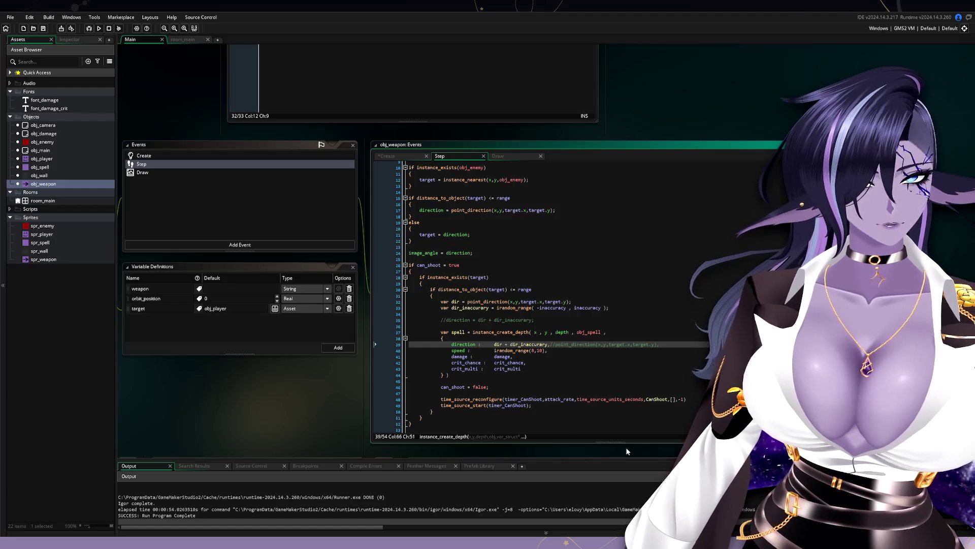
Step: From the can_shoot section of the Step code, build and run the game to test damage numbers
click(568, 270)
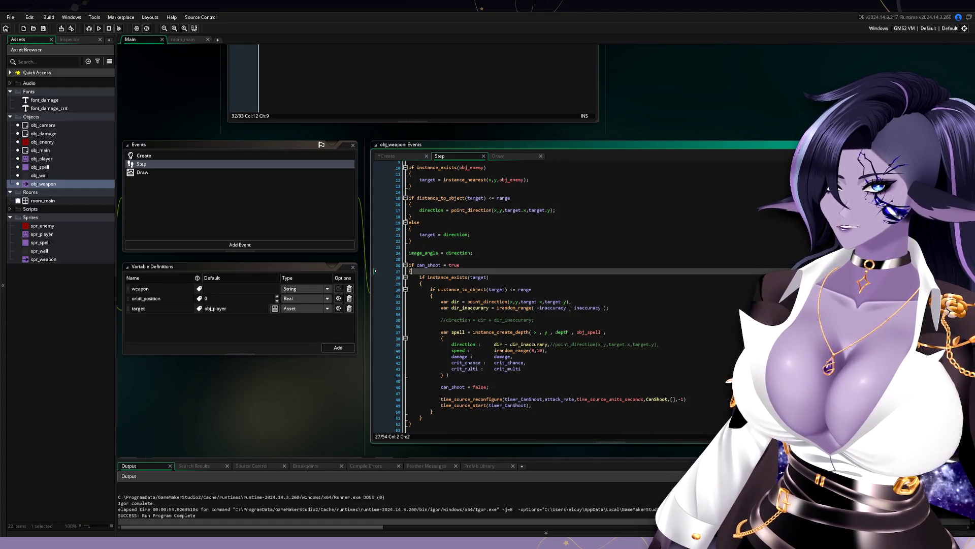
click(99, 29)
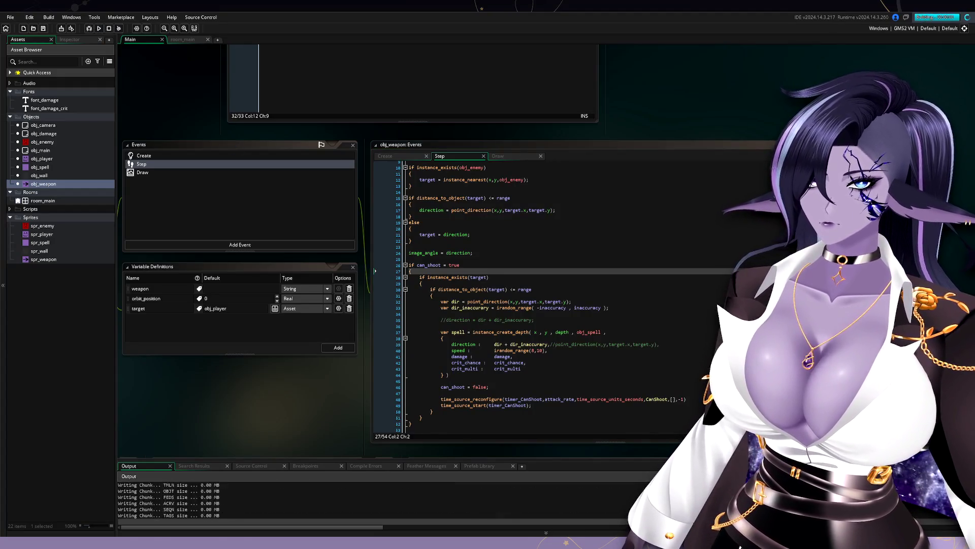